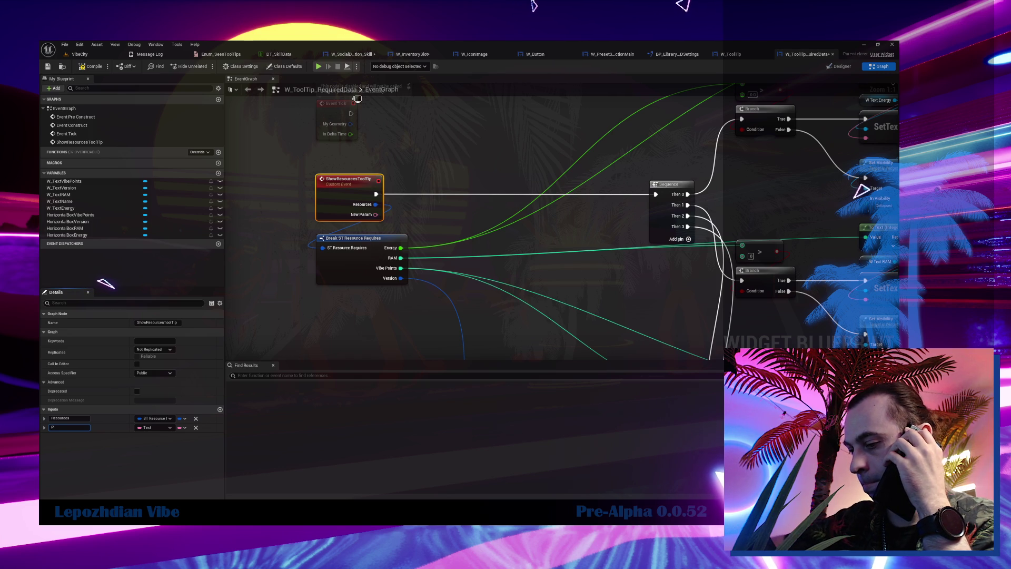
Enter 'Parameter' as the name of ShowResourcesToolTip's second text input and reposition the graph.
type("arame")
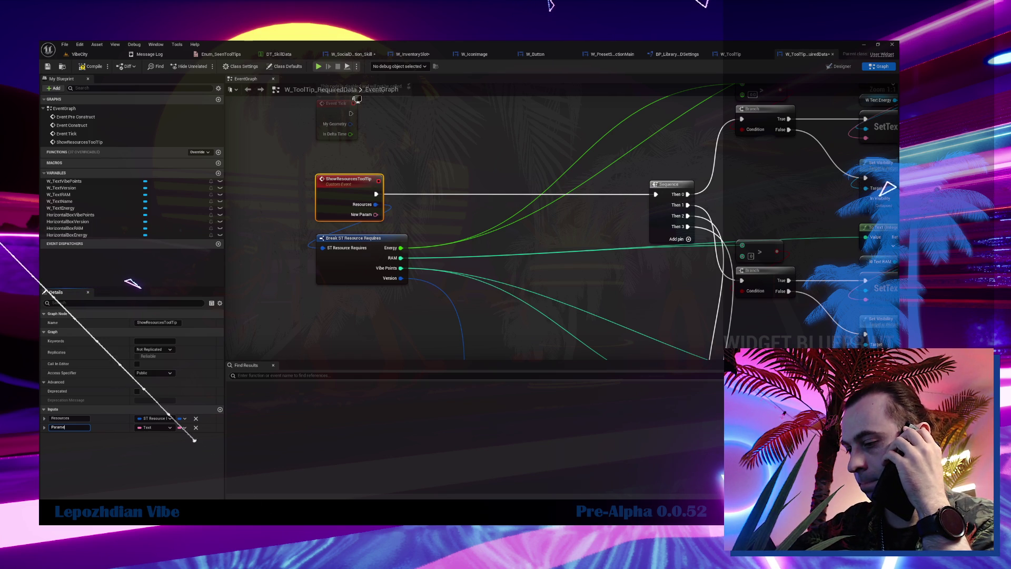
type("ter")
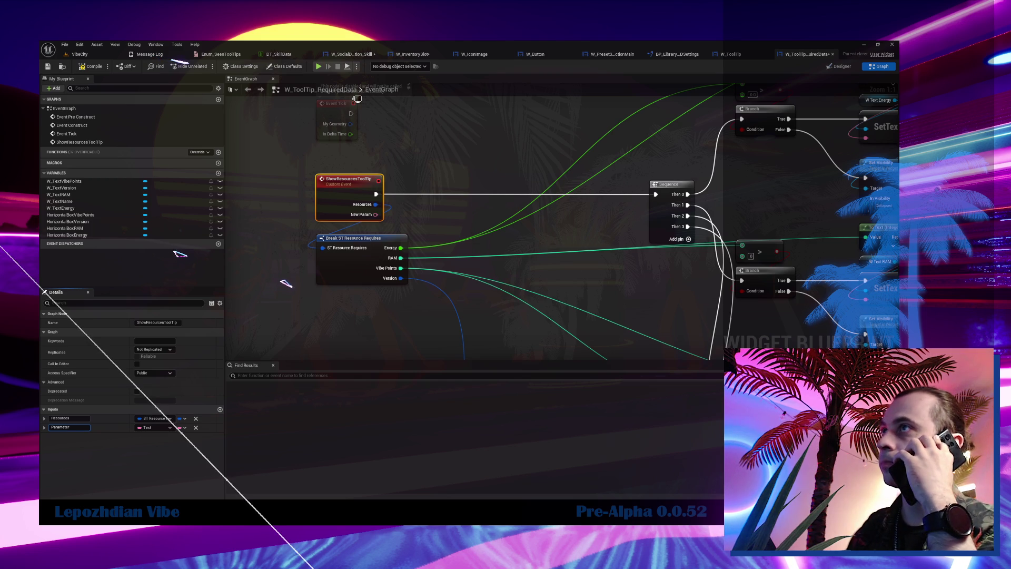
left_click_drag(405, 250, 359, 230)
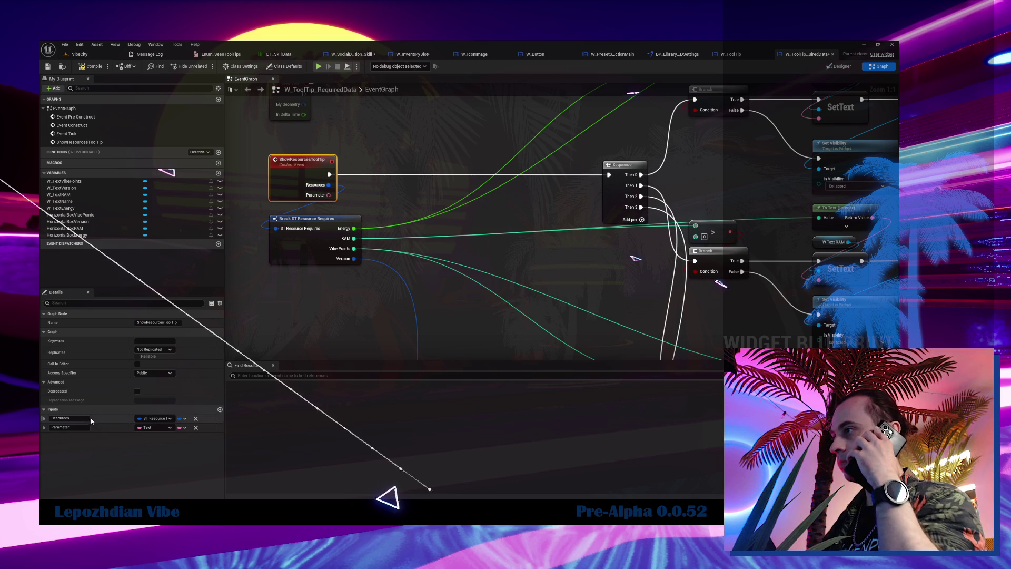
Replace the input name 'Parameter' with 'OverwritableName' so the pin shows Overwritable Name.
left_click(80, 427)
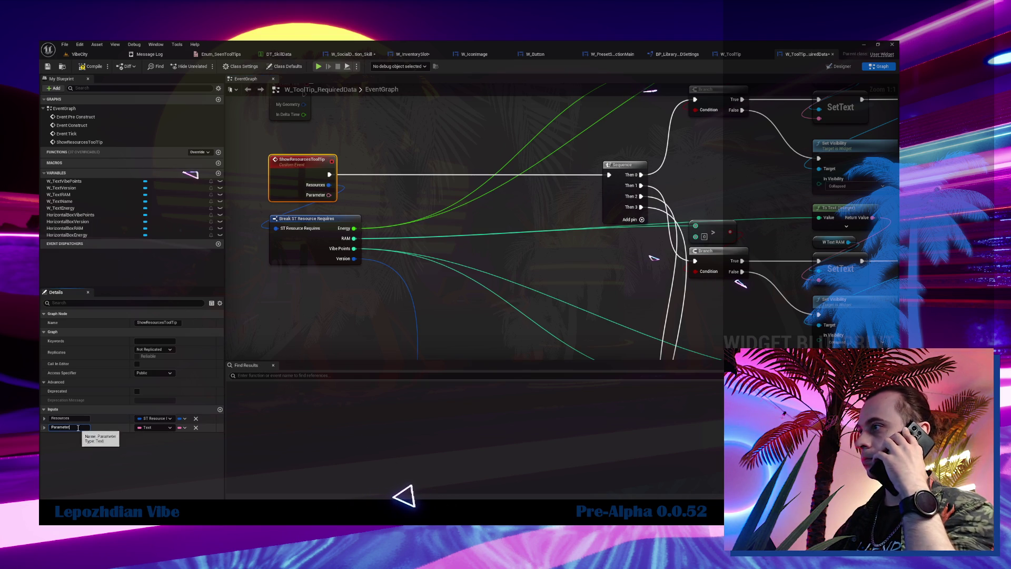
double_click(80, 427)
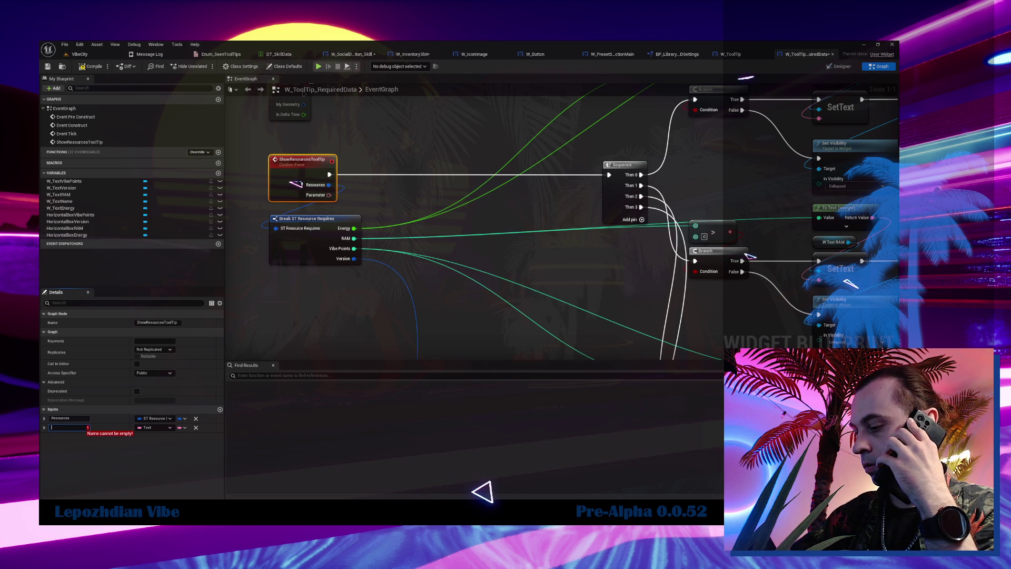
type("Overw")
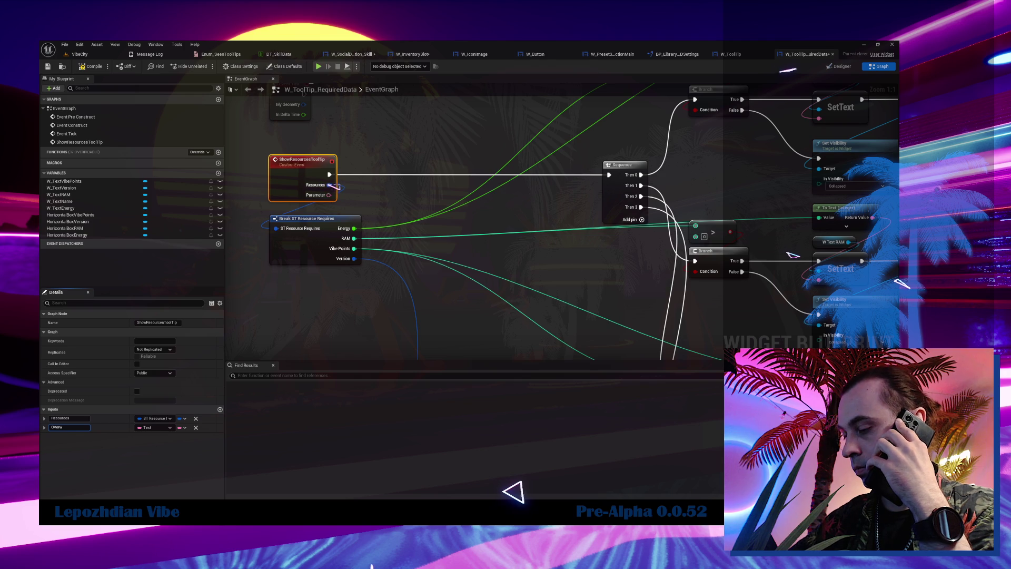
type("ritableN")
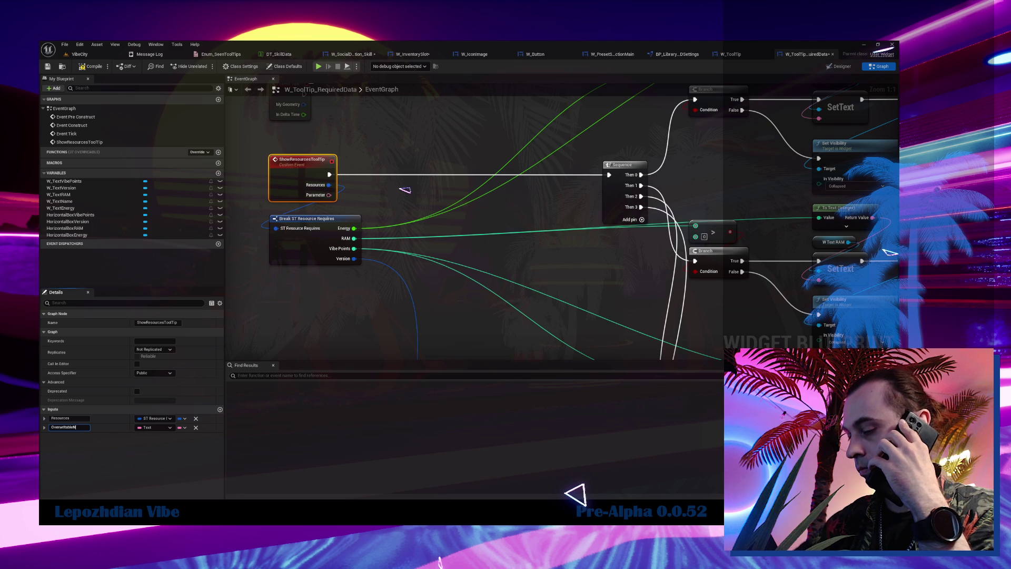
type("ame")
key("Return")
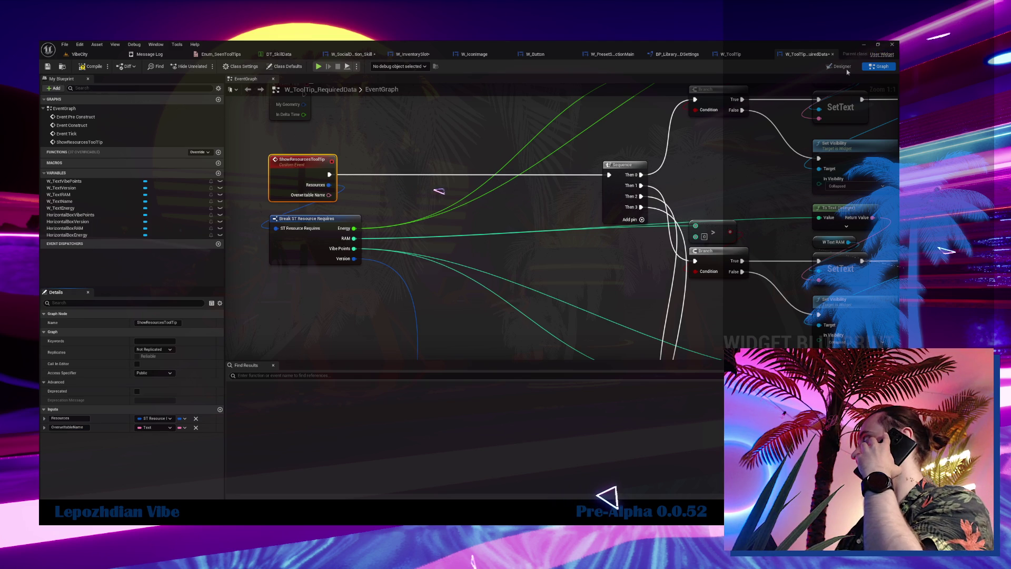
Go from the Designer back to the Graph via W_TextName and drop a W Text Name Get node.
left_click(840, 66)
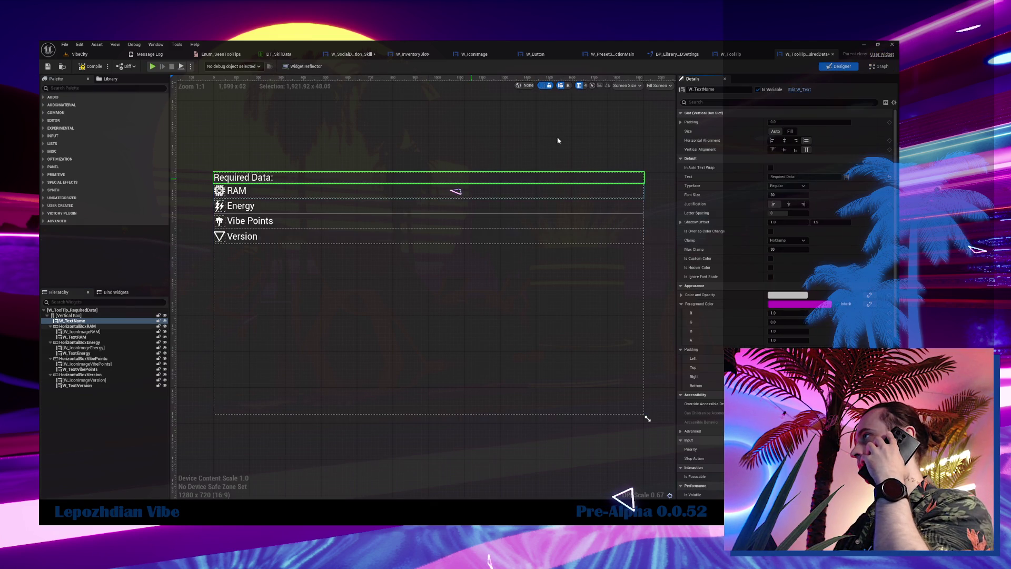
double_click(97, 310)
mouse_move(397, 156)
left_mouse_down()
mouse_move(352, 149)
mouse_move(410, 159)
left_mouse_up()
Add a SetText node for W Text Name and a Text Is Empty check on Overwritable Name, deleting the stray equality node.
type("set")
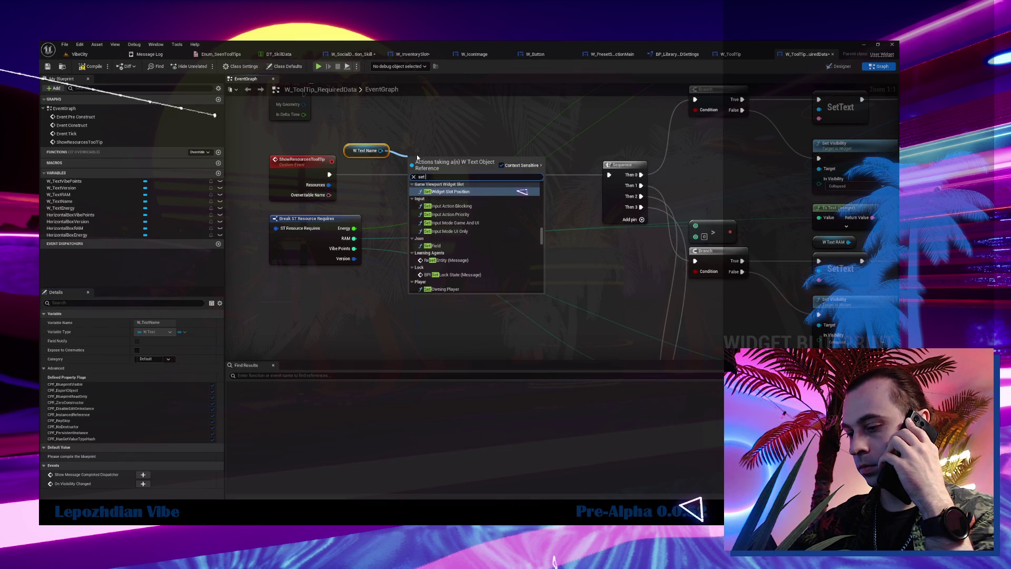
type(" text")
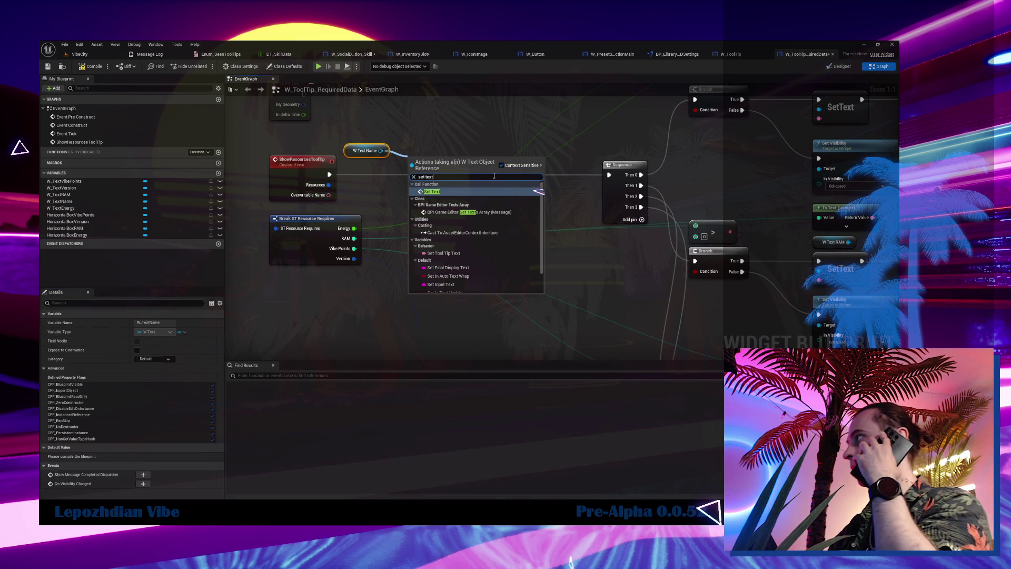
key("Return")
left_click_drag(329, 194, 392, 210)
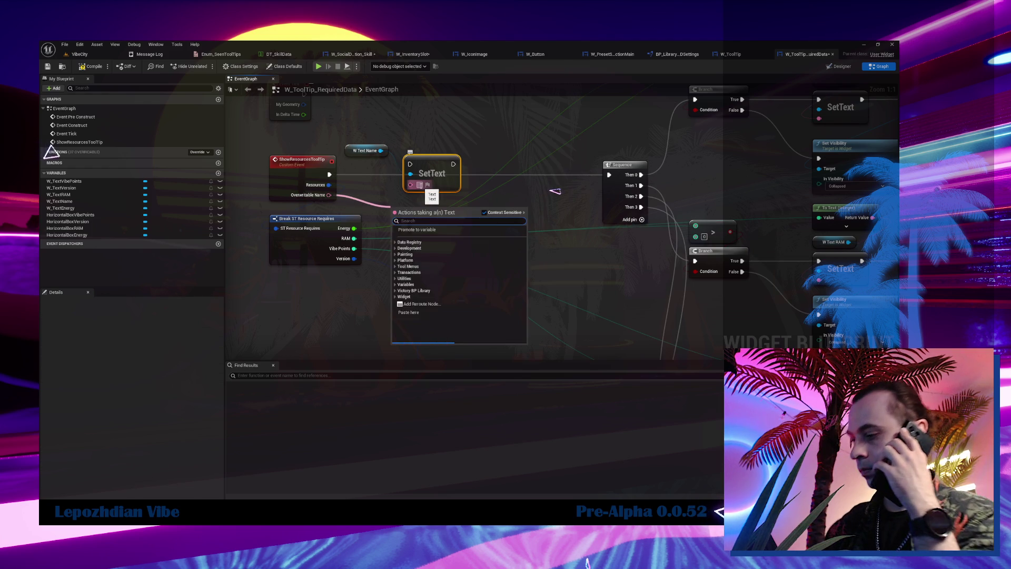
type("=")
left_click(463, 290)
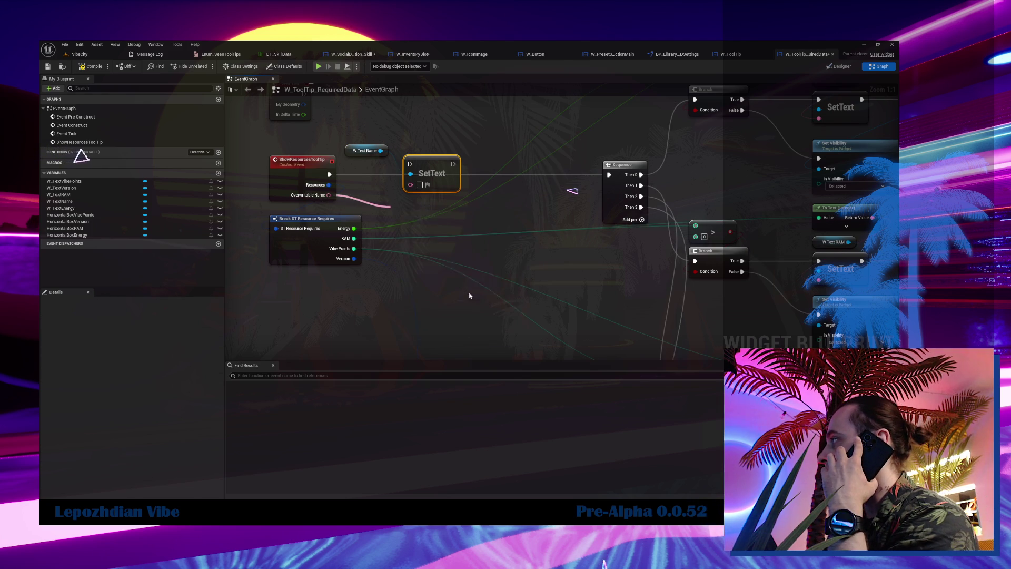
left_click_drag(395, 218, 413, 246)
type("ma")
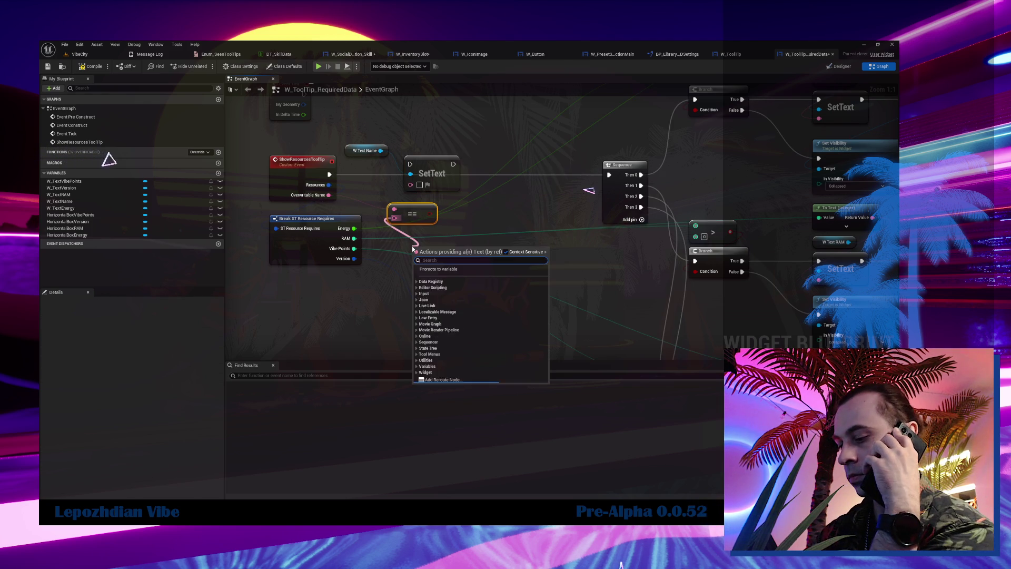
key("Escape")
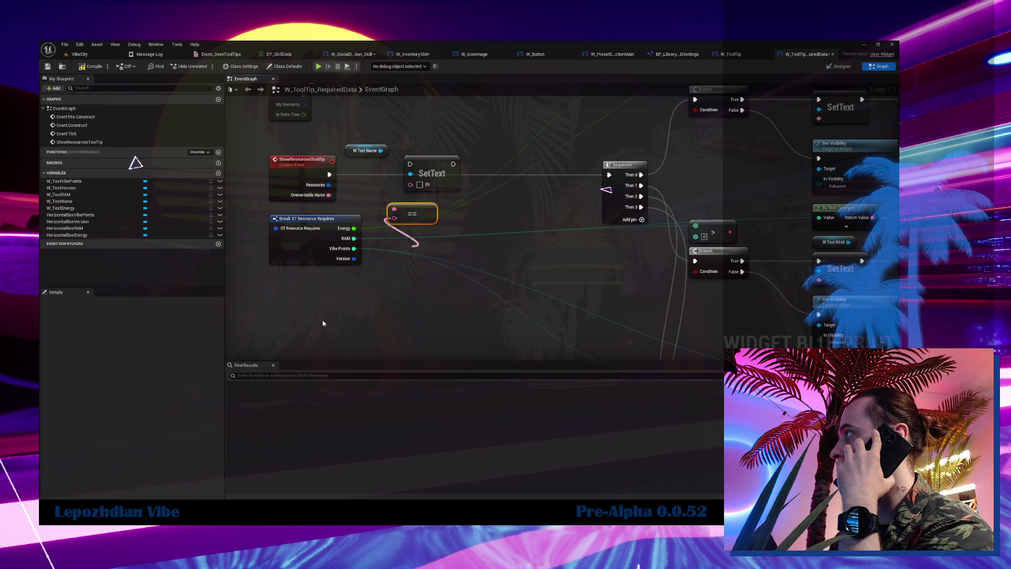
mouse_move(329, 195)
left_mouse_down()
mouse_move(474, 323)
mouse_move(466, 318)
left_mouse_up()
type("is")
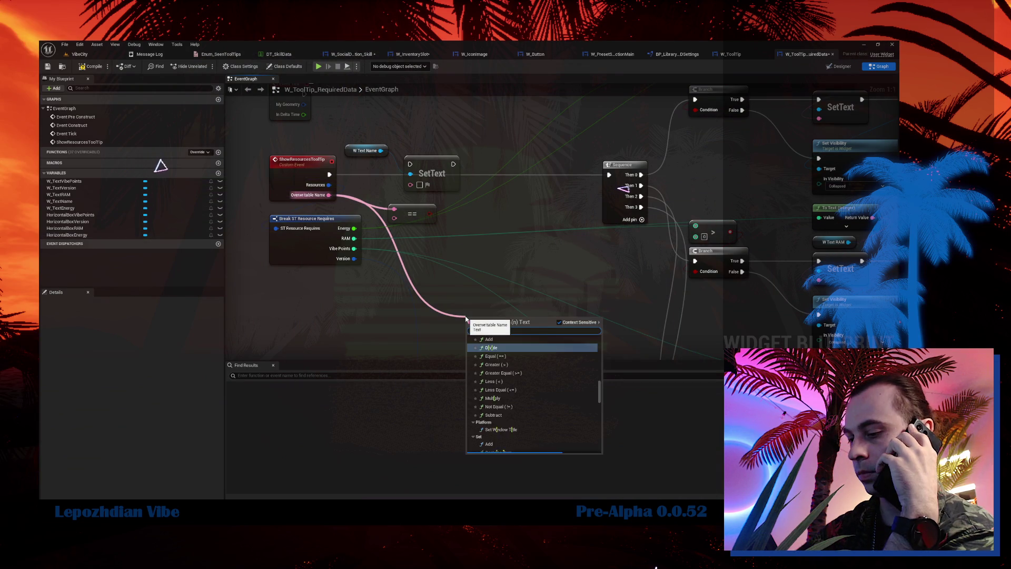
type("empty")
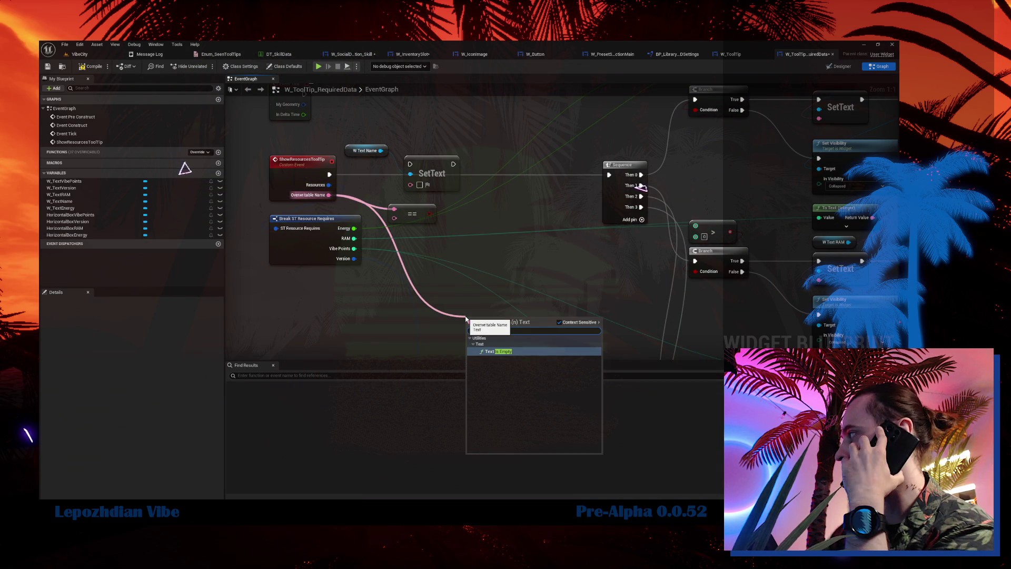
key("Return")
left_click_drag(417, 207, 464, 225)
key("Delete")
Rearrange Break ST Resource Requires and Text Is Empty, then add a Branch on the empty-text result.
left_click_drag(315, 219, 320, 320)
mouse_move(505, 319)
left_mouse_down()
mouse_move(415, 284)
mouse_move(311, 212)
mouse_move(311, 223)
left_mouse_up()
left_click(441, 237)
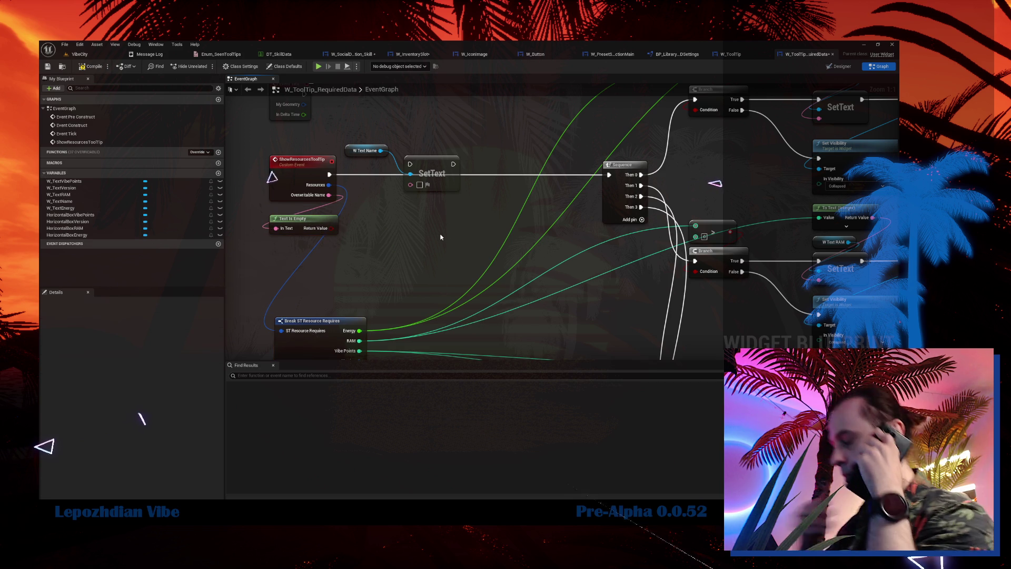
left_click_drag(332, 228, 373, 233)
type("branch")
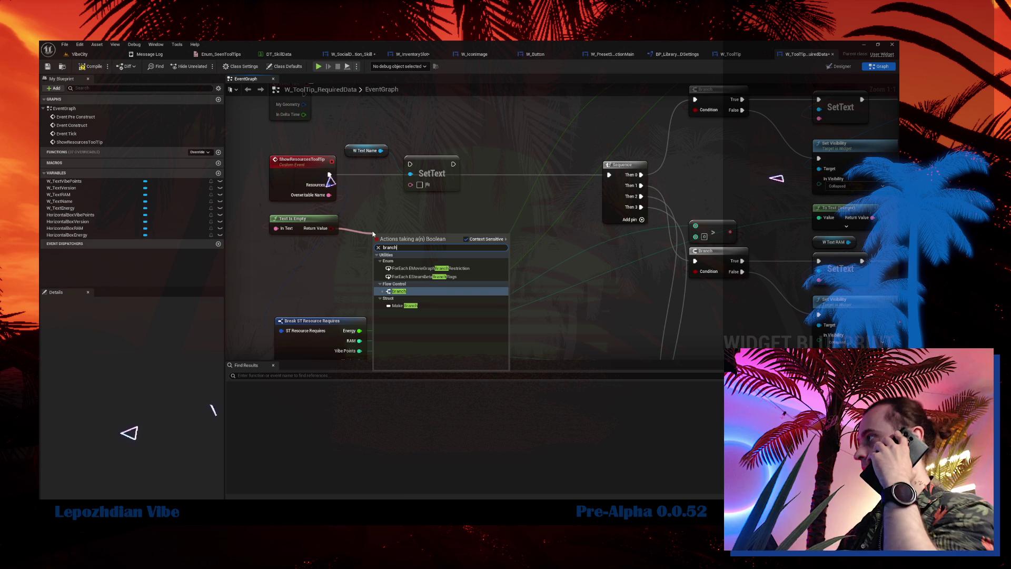
left_click(400, 291)
Wire the event into the Branch and its False output into SetText with Overwritable Name, tidying the nodes.
left_click_drag(328, 174, 377, 245)
mouse_move(421, 168)
left_mouse_down()
mouse_move(362, 168)
mouse_move(534, 319)
left_mouse_up()
left_click(365, 151, "ctrl")
left_click_drag(387, 235, 377, 165)
mouse_move(315, 227)
left_mouse_down()
mouse_move(412, 130)
mouse_move(406, 147)
left_mouse_up()
mouse_move(415, 186)
left_mouse_down()
mouse_move(506, 316)
mouse_move(512, 309)
mouse_move(330, 195)
left_mouse_up()
left_click_drag(498, 281, 566, 342)
mouse_move(554, 310)
left_mouse_down()
mouse_move(526, 217)
mouse_move(490, 217)
mouse_move(609, 175)
left_mouse_up()
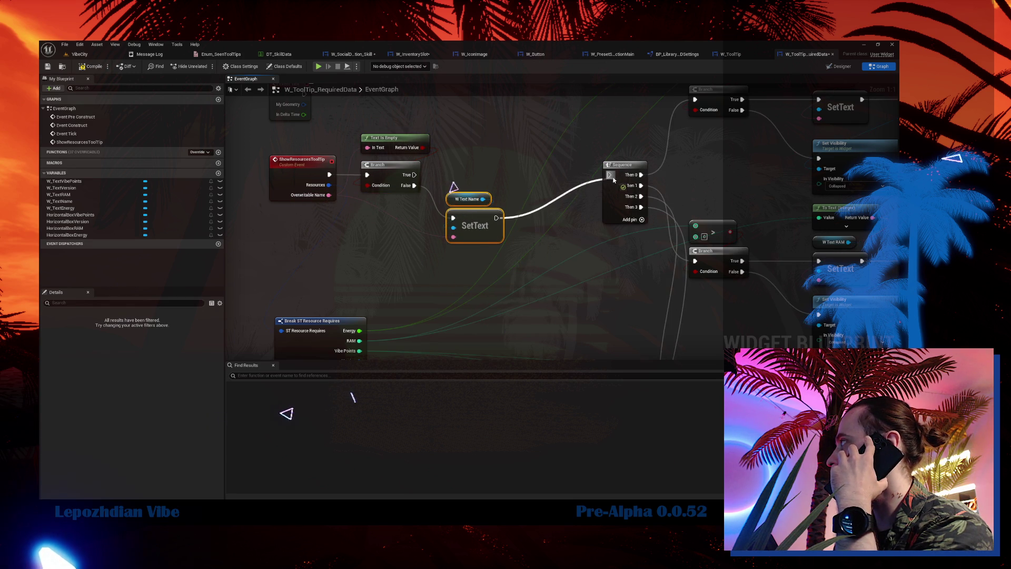
scroll(543, 228, "down", 1)
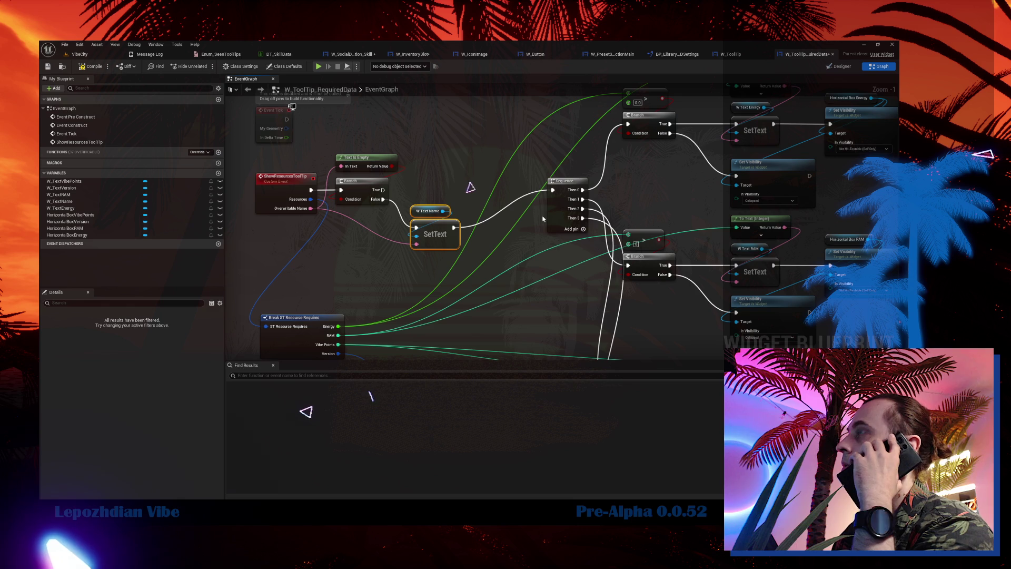
Connect the Branch's True output to the Sequence node's execution input.
left_click_drag(559, 211, 539, 249)
scroll(539, 249, "down", 1)
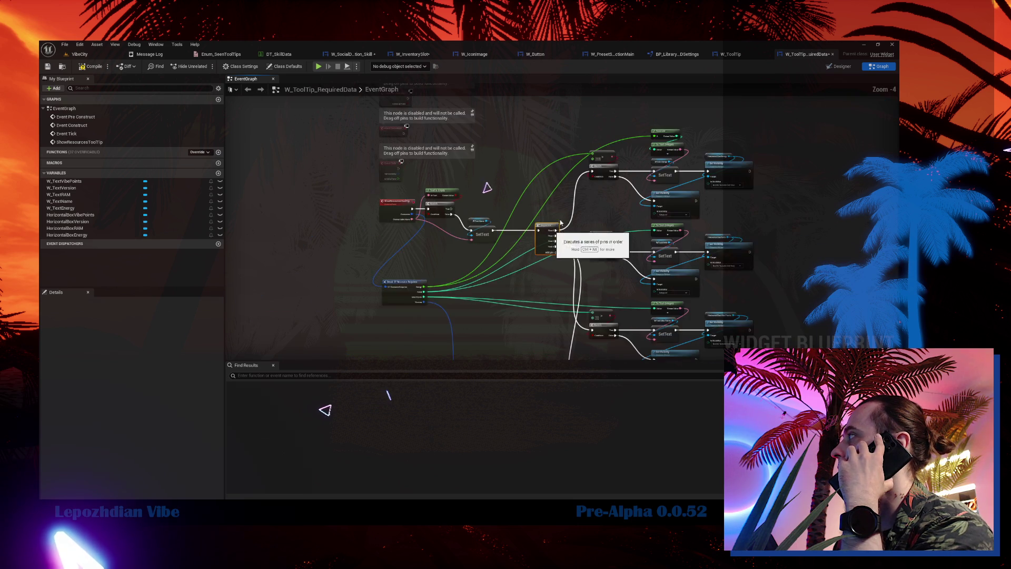
mouse_move(378, 217)
left_mouse_down()
mouse_move(508, 249)
mouse_move(491, 239)
left_mouse_up()
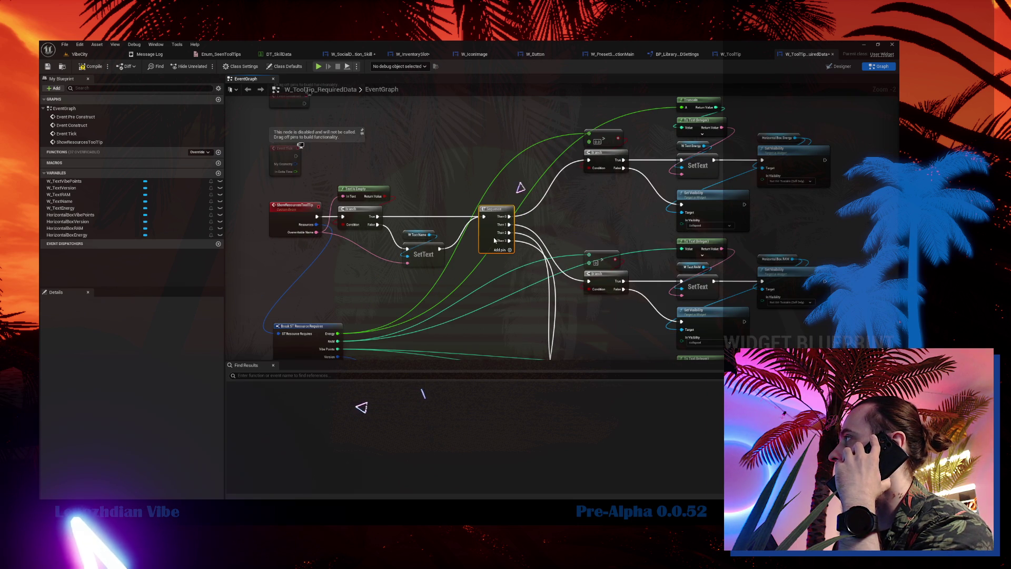
scroll(434, 231, "up", 2)
Raise the Break ST Resource Requires node and move the Energy resource node group up.
left_click_drag(399, 225, 450, 277)
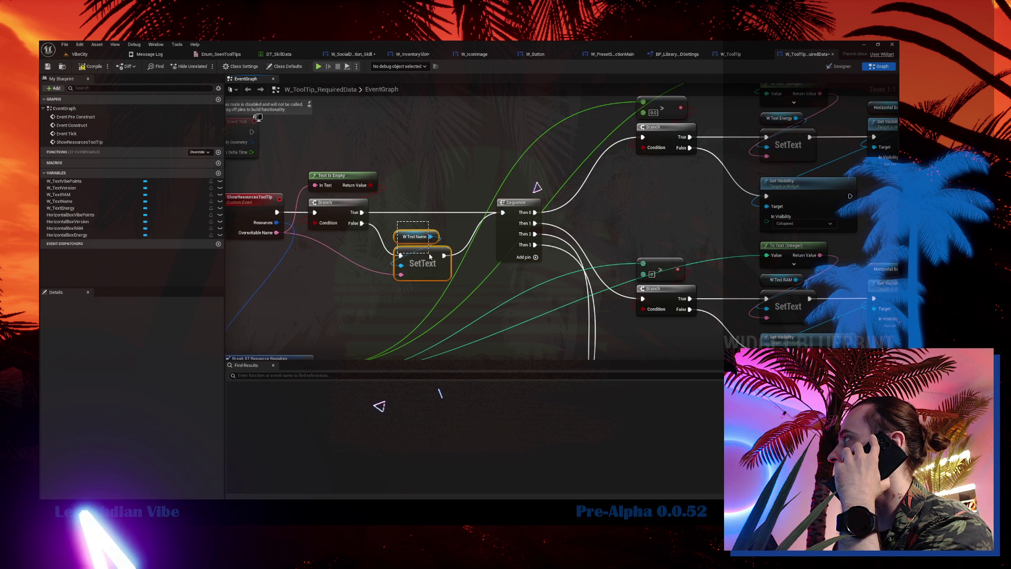
scroll(506, 215, "down", 1)
scroll(506, 216, "down", 1)
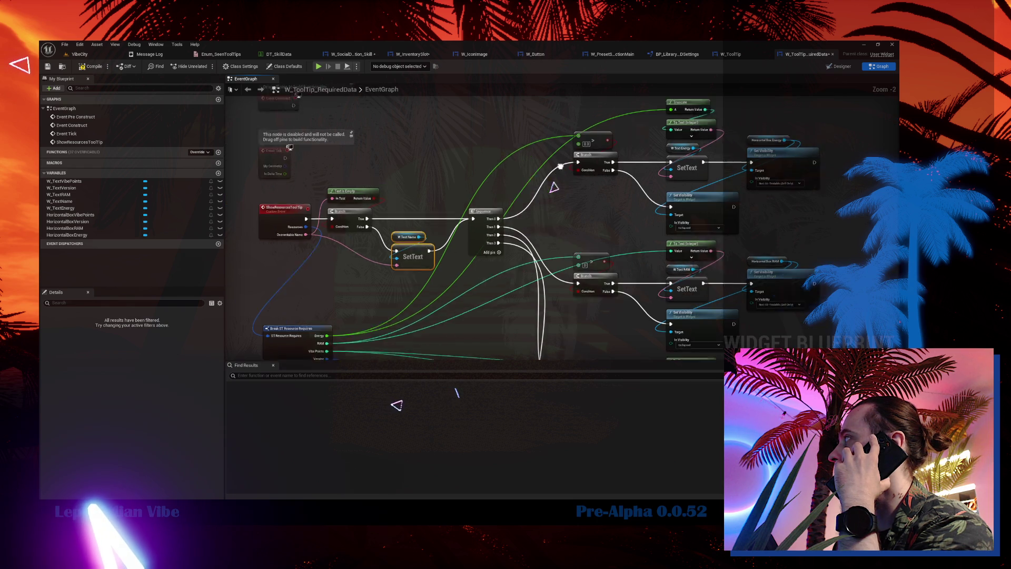
mouse_move(452, 112)
left_mouse_down()
mouse_move(684, 248)
mouse_move(634, 240)
left_mouse_up()
mouse_move(458, 244)
left_mouse_down()
mouse_move(576, 188)
mouse_move(629, 114)
left_mouse_up()
mouse_move(341, 254)
left_mouse_down()
mouse_move(336, 178)
mouse_move(337, 197)
mouse_move(247, 310)
mouse_move(245, 340)
left_mouse_up()
left_click_drag(411, 256, 304, 261)
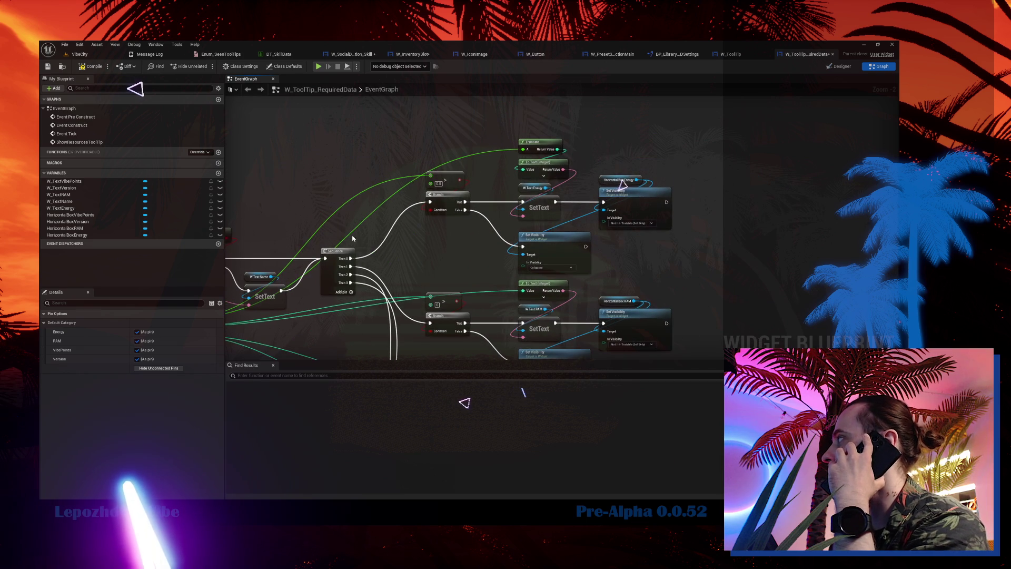
left_click_drag(426, 132, 722, 249)
left_click_drag(421, 198, 421, 141)
Move the RAM and Vibe Points node groups upward closer together.
mouse_move(434, 265)
left_mouse_down()
mouse_move(388, 166)
mouse_move(571, 265)
mouse_move(571, 342)
left_mouse_up()
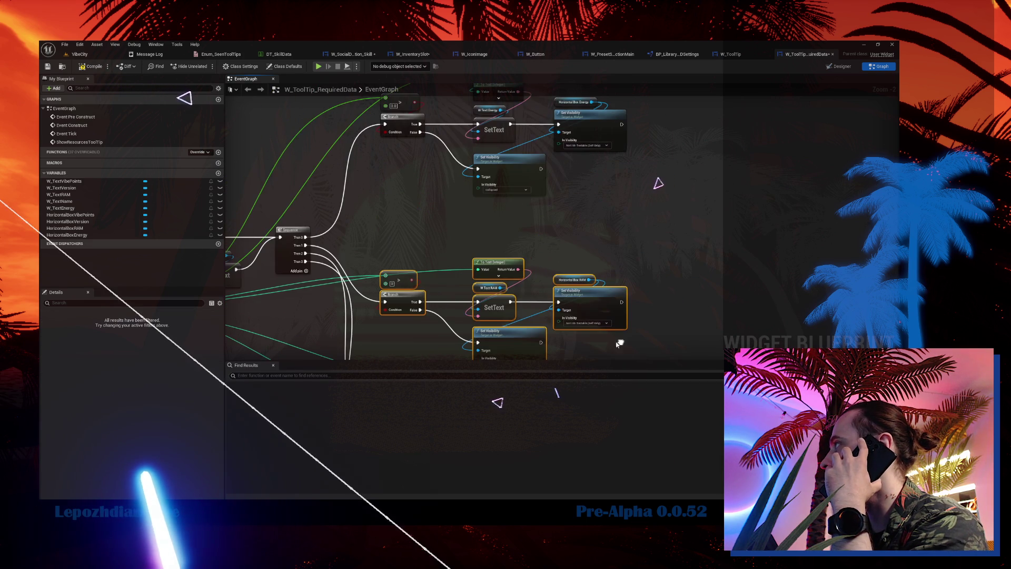
mouse_move(406, 298)
left_mouse_down()
mouse_move(405, 245)
mouse_move(338, 250)
mouse_move(331, 332)
left_mouse_up()
left_click_drag(308, 136, 553, 259)
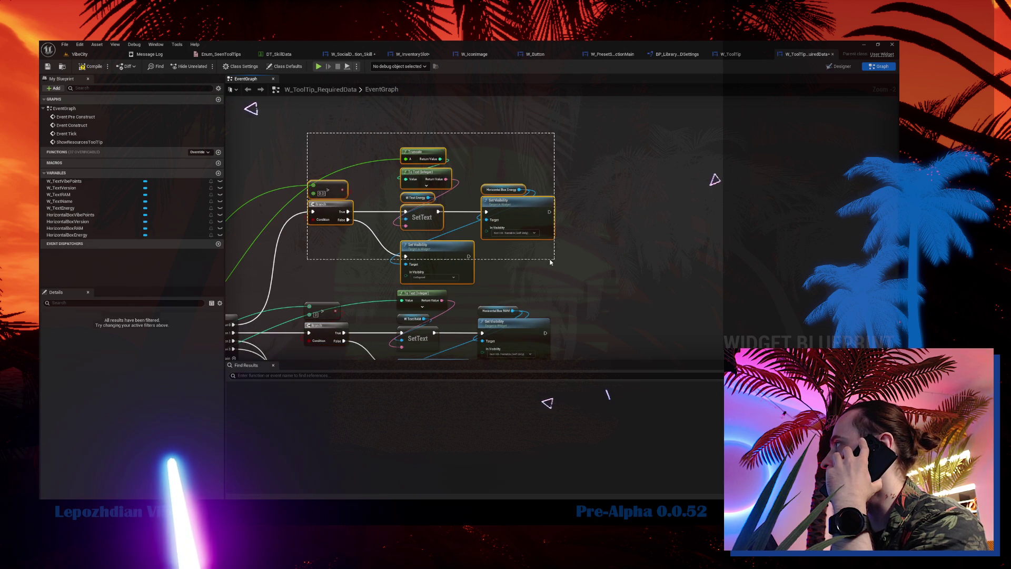
mouse_move(351, 309)
left_mouse_down()
mouse_move(358, 277)
mouse_move(422, 246)
mouse_move(655, 338)
left_mouse_up()
left_click_drag(394, 275, 394, 225)
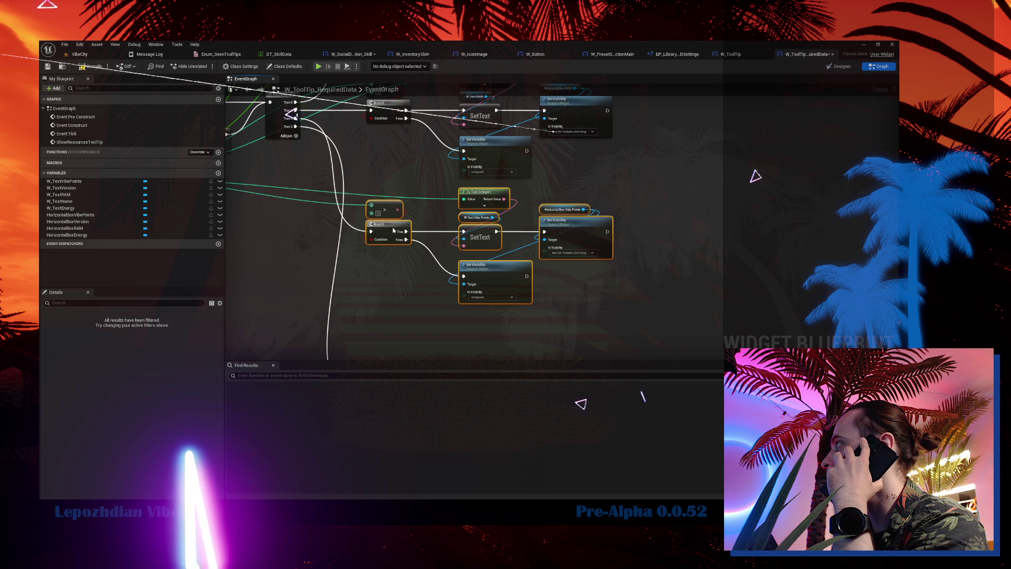
scroll(349, 248, "down", 1)
left_click(366, 240)
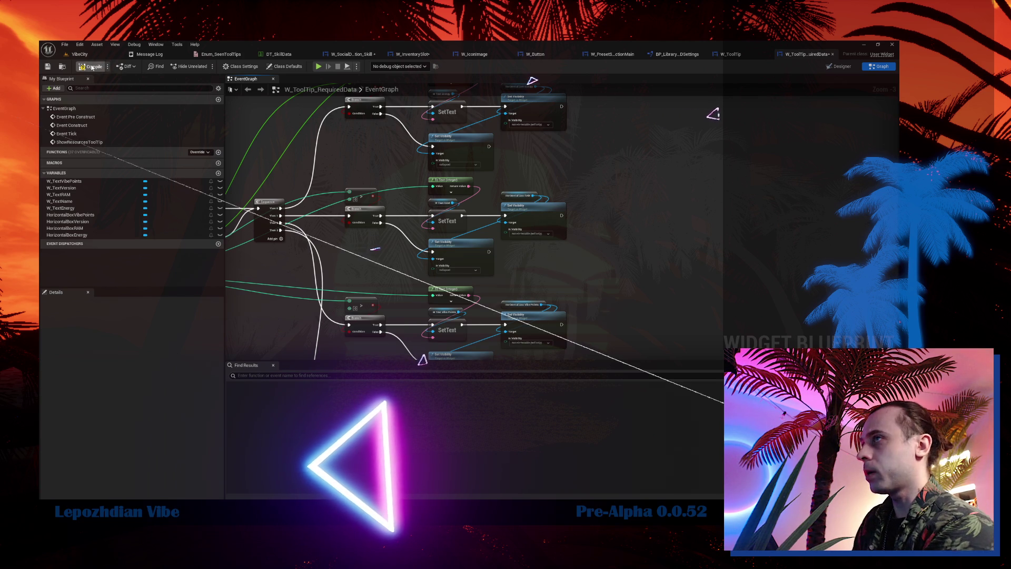
Compile W_ToolTip_RequiredData until its status reads Good to go.
left_click(92, 67)
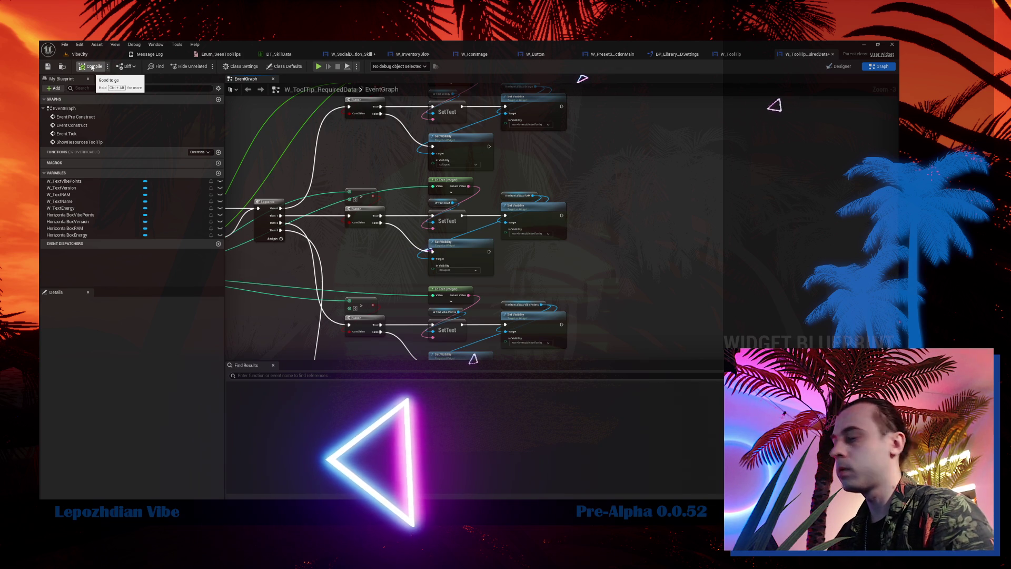
left_click_drag(732, 195, 758, 199)
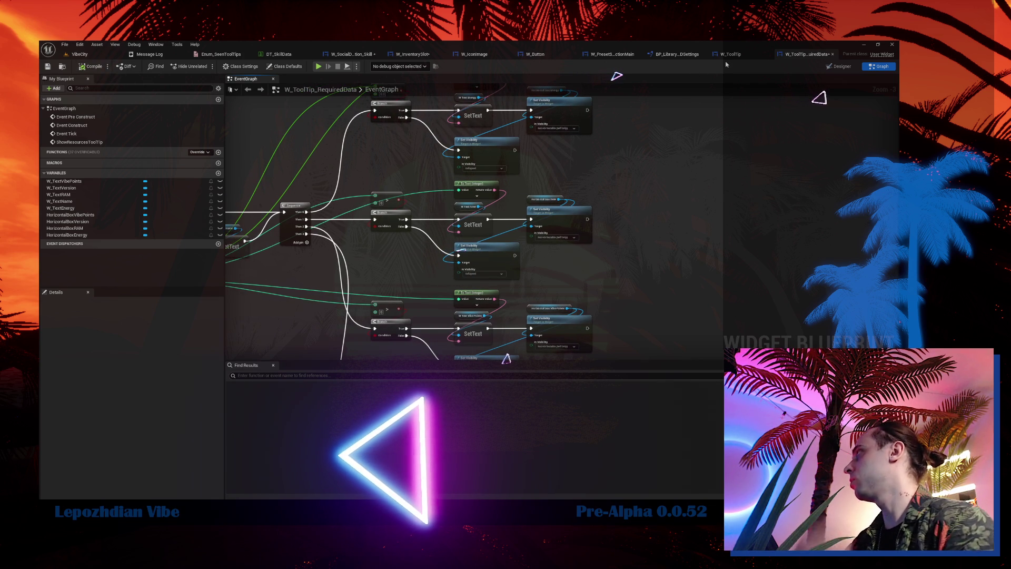
Inspect the ShowResourcesToolTip graph and shift Break ST Resource Requires slightly left.
left_click_drag(697, 192, 881, 197)
scroll(337, 247, "up", 3)
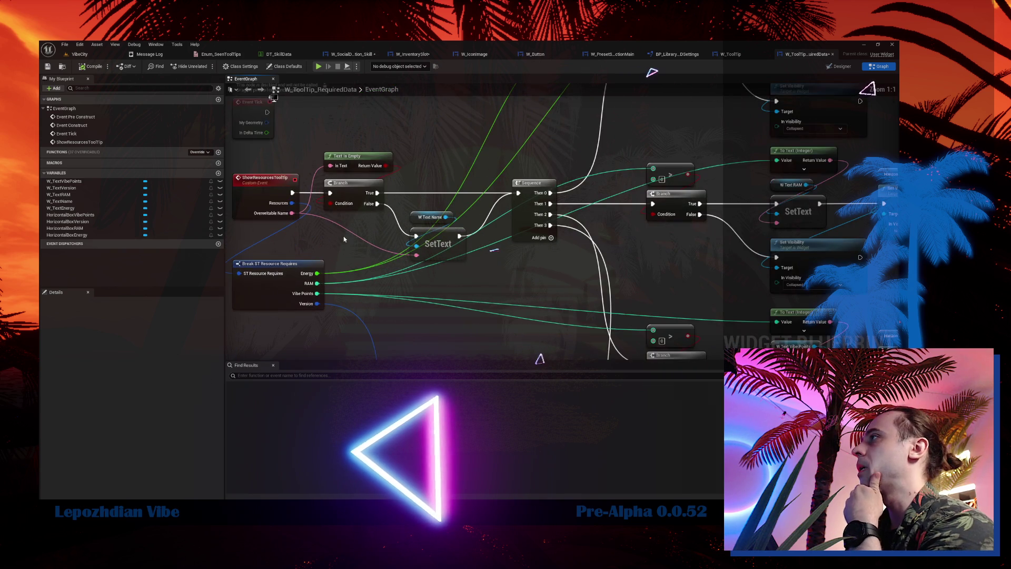
left_click_drag(383, 266, 376, 271)
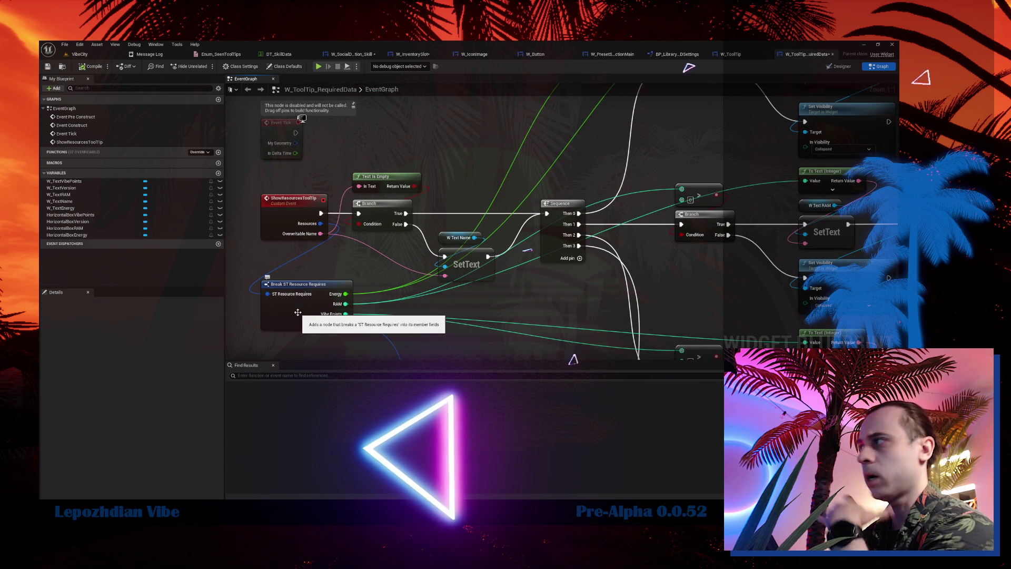
mouse_move(417, 347)
left_mouse_down()
mouse_move(453, 185)
mouse_move(472, 223)
mouse_move(456, 275)
mouse_move(442, 278)
left_mouse_up()
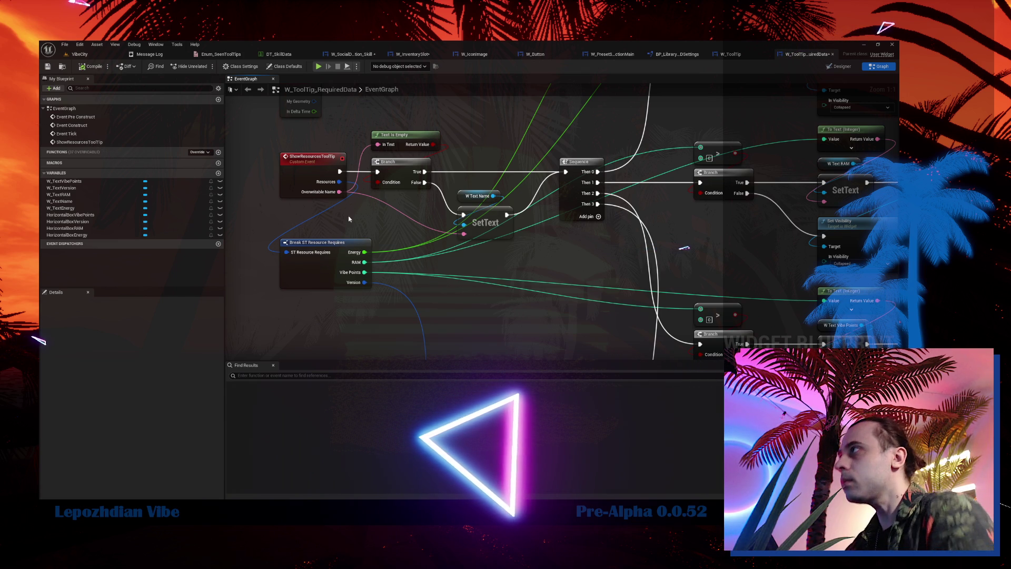
left_click_drag(316, 281, 313, 282)
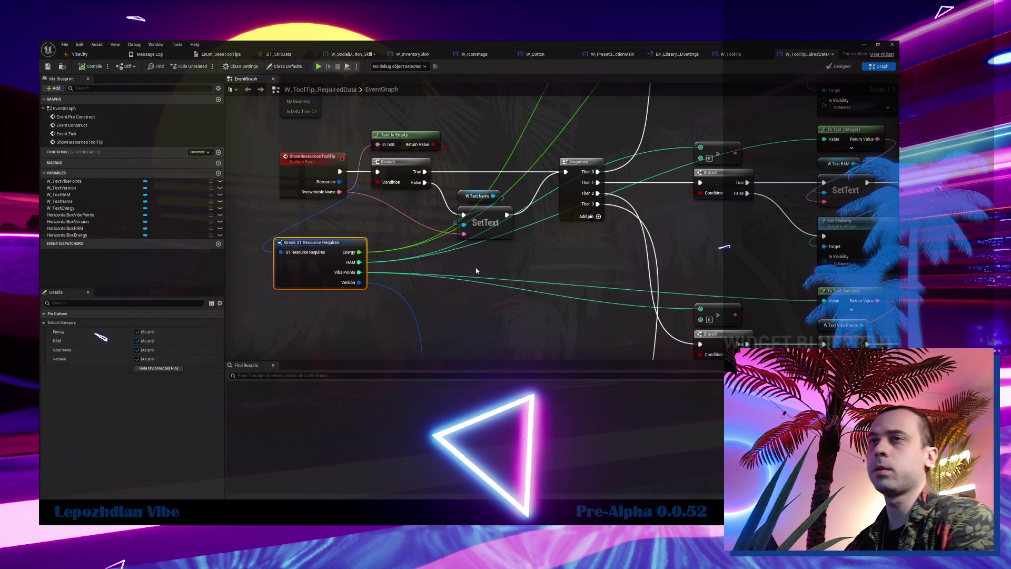
scroll(467, 254, "down", 4)
scroll(532, 161, "up", 2)
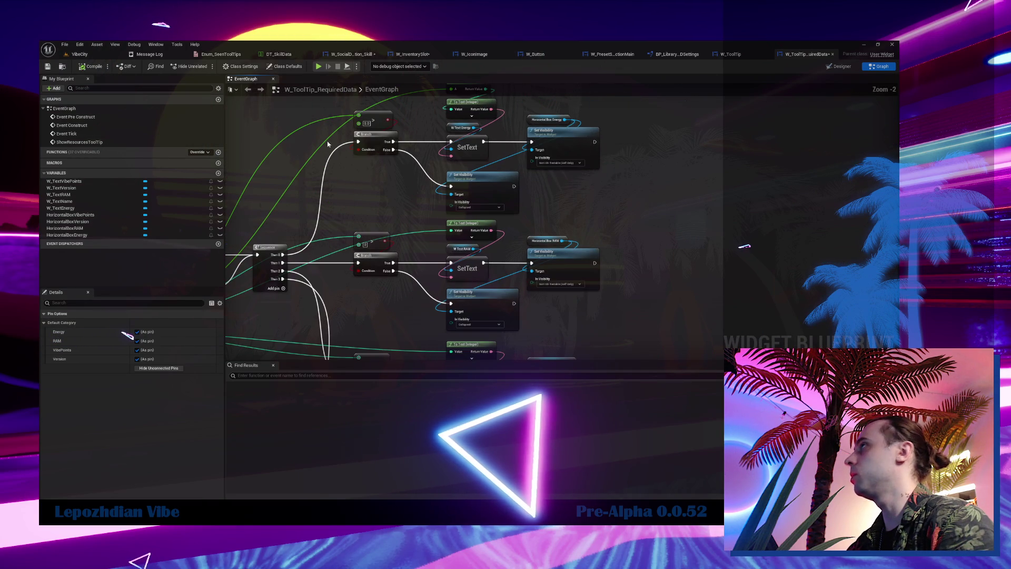
Switch to W_ToolTip's event graph and move its resource-display nodes slightly left.
left_click(731, 55)
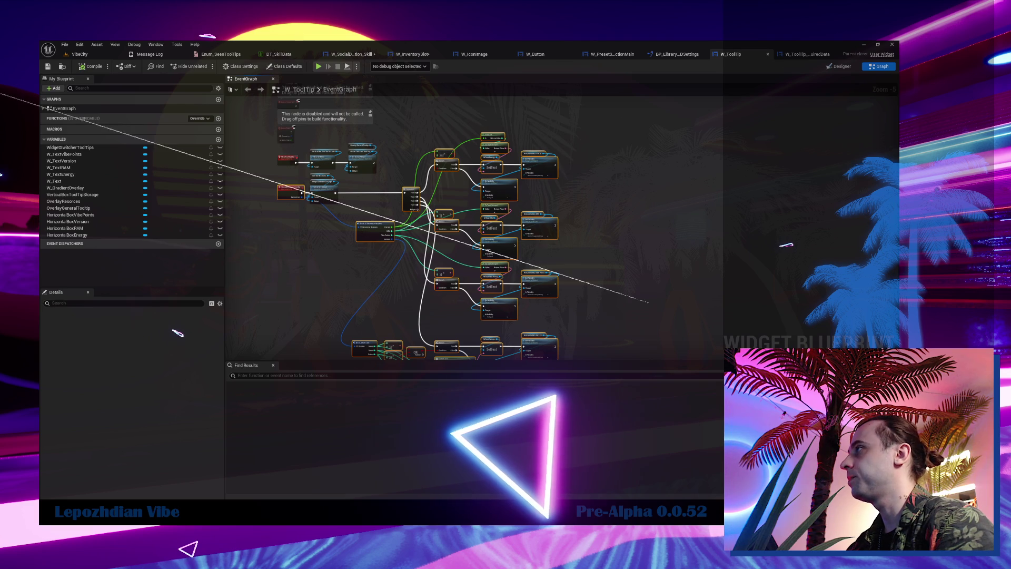
scroll(348, 242, "up", 3)
left_click_drag(326, 242, 461, 260)
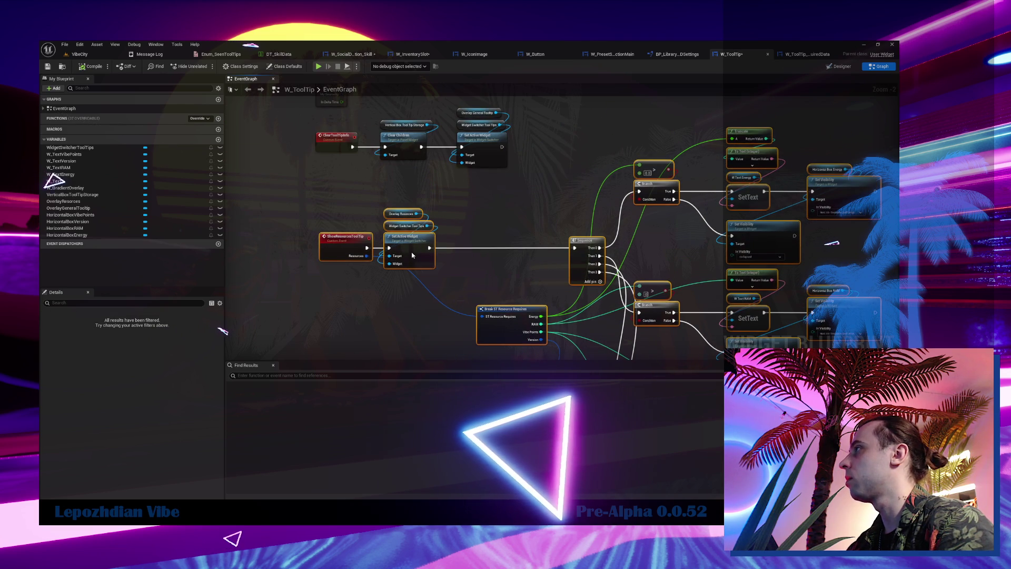
left_click_drag(506, 316, 501, 316)
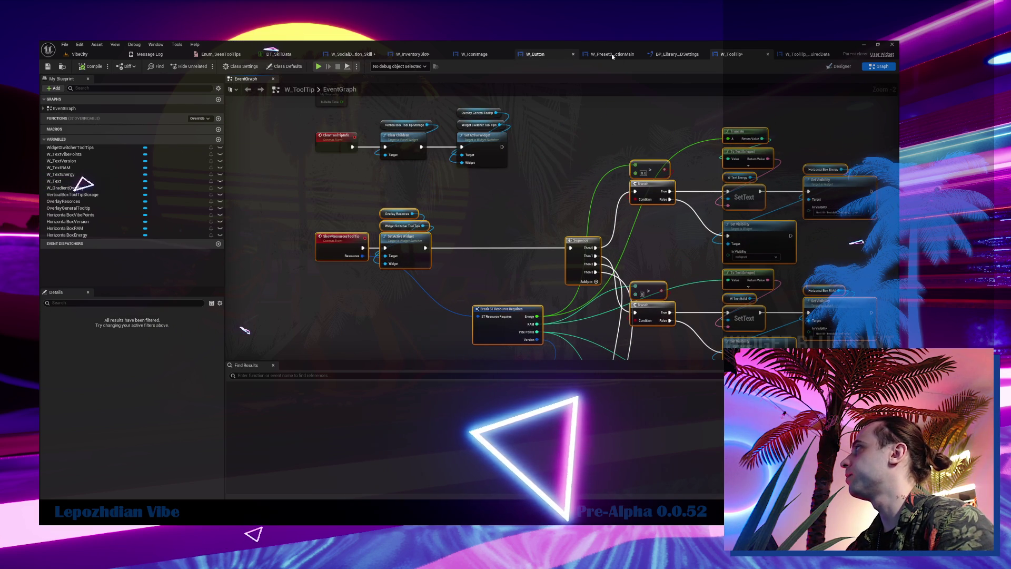
Switch via BP_Library_HUDSettings to W_SocialDeduction_Skill's ToolTip_SkillToolTip function.
left_click(679, 55)
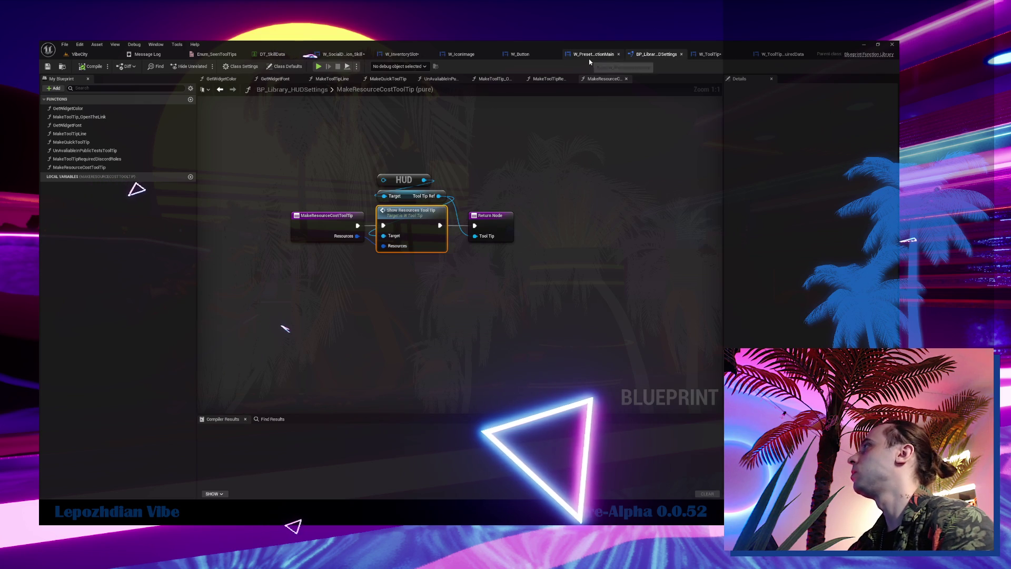
left_click(345, 55)
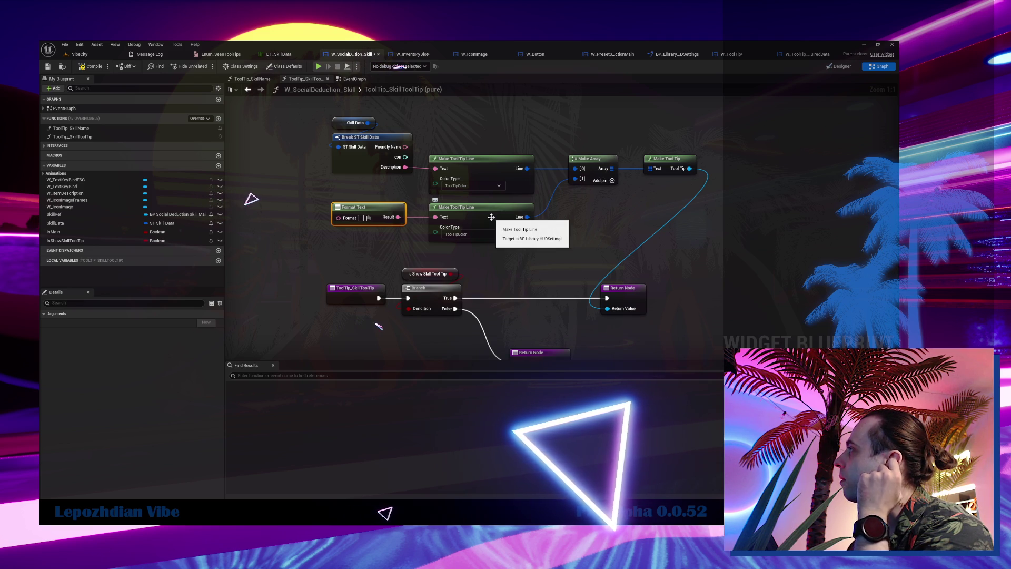
Open the Make Tool Tip Line node's function graph in BP_Library_HUDSettings.
double_click(490, 217)
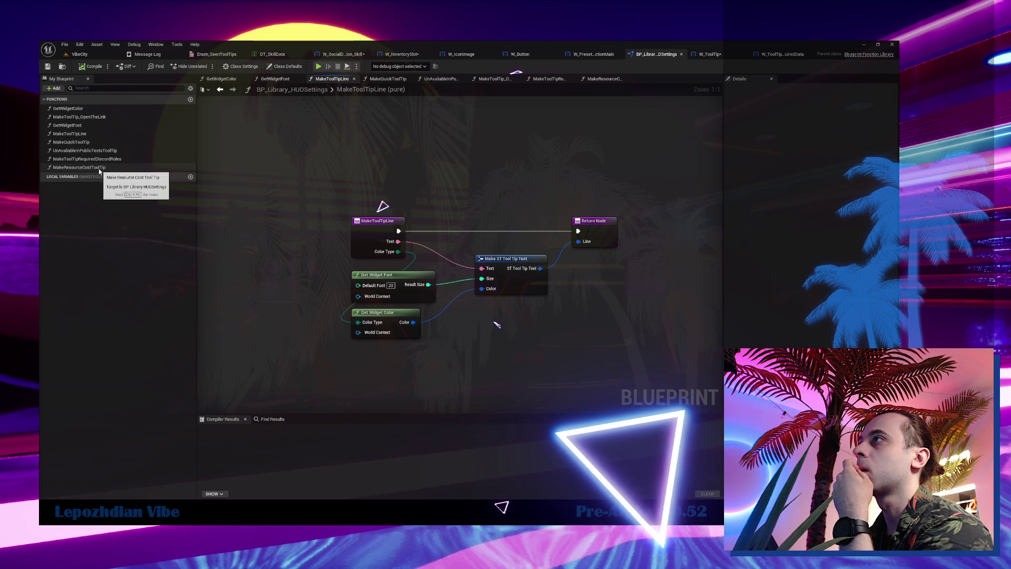
Duplicate the MakeToolTipLine function and begin renaming the MakeToolTipLine_0 copy.
left_click(74, 167)
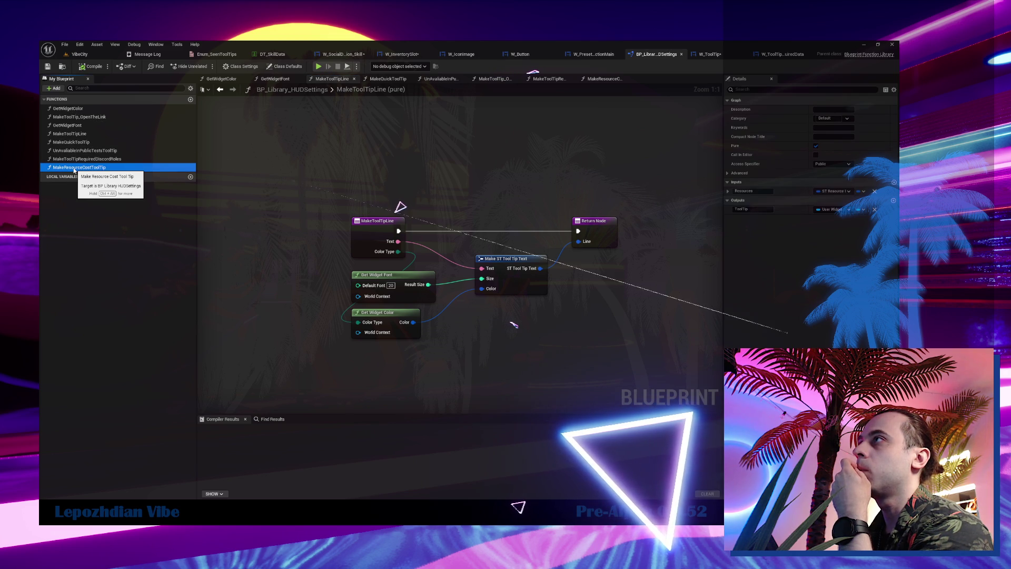
right_click(89, 134)
left_click(113, 194)
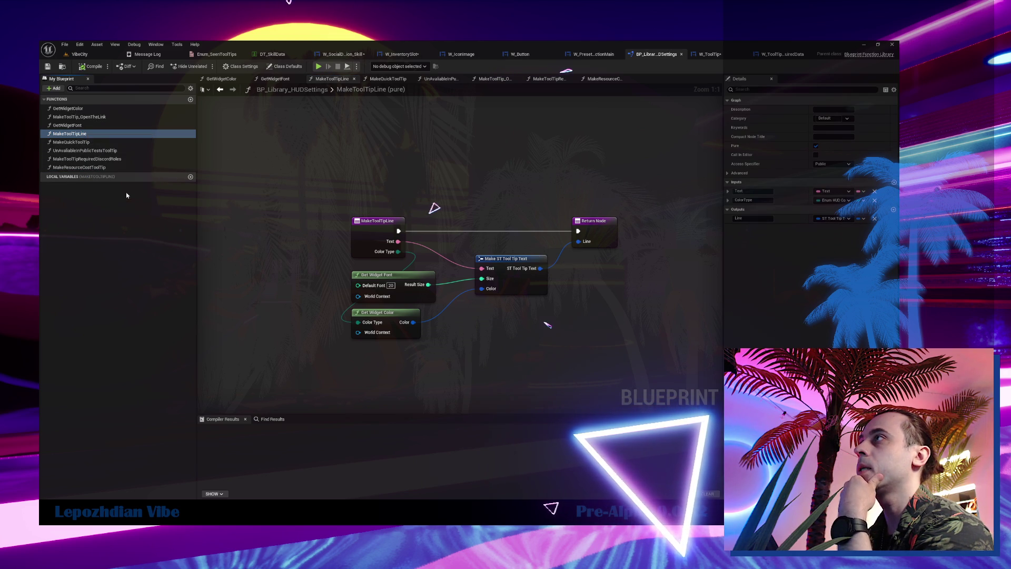
left_click(101, 168)
left_click(84, 175)
left_click(86, 177)
left_click(91, 177)
type("MakeToolTipResourcesLine")
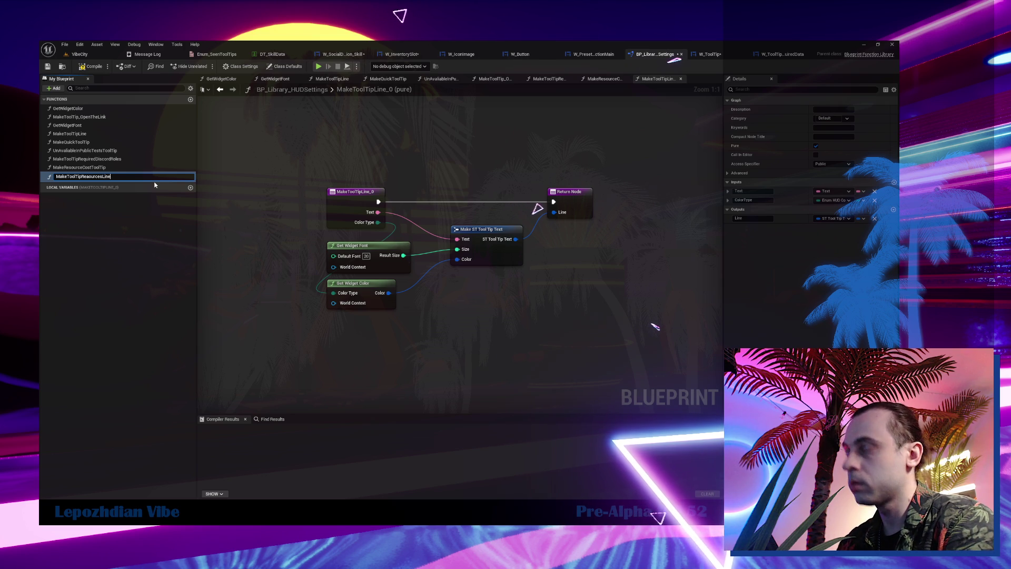
Name the copy MakeToolTipReaourcesLine and paste in MakeResourceCostToolTip's HUD and Show Resources Tool Tip nodes.
key("Return")
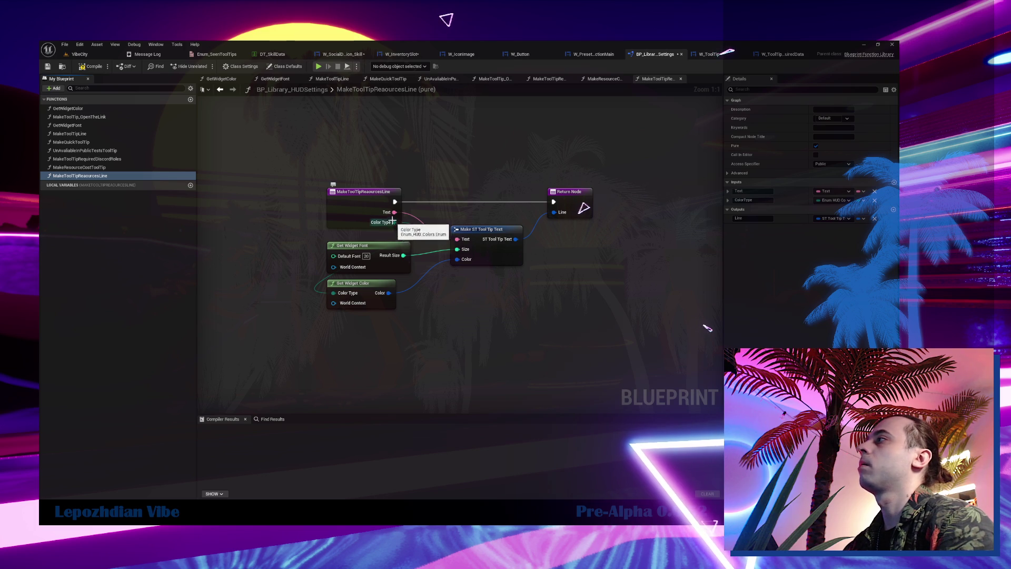
double_click(105, 168)
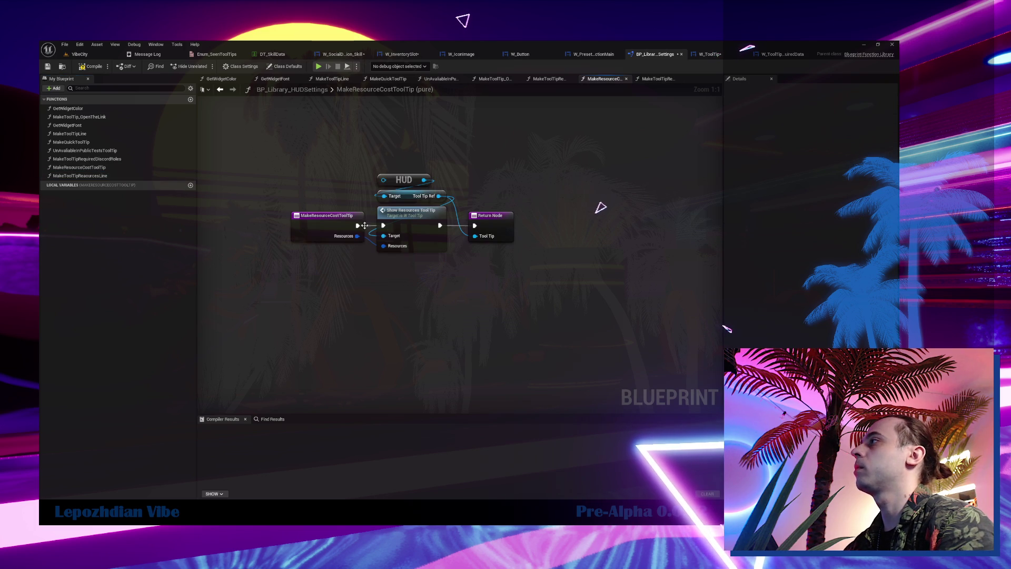
left_click_drag(379, 171, 426, 255)
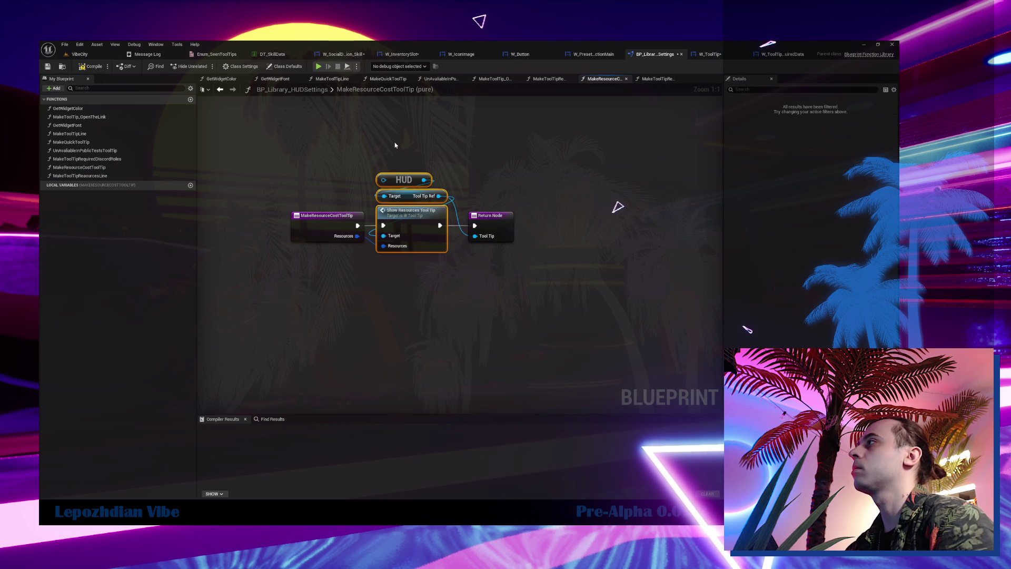
double_click(80, 176)
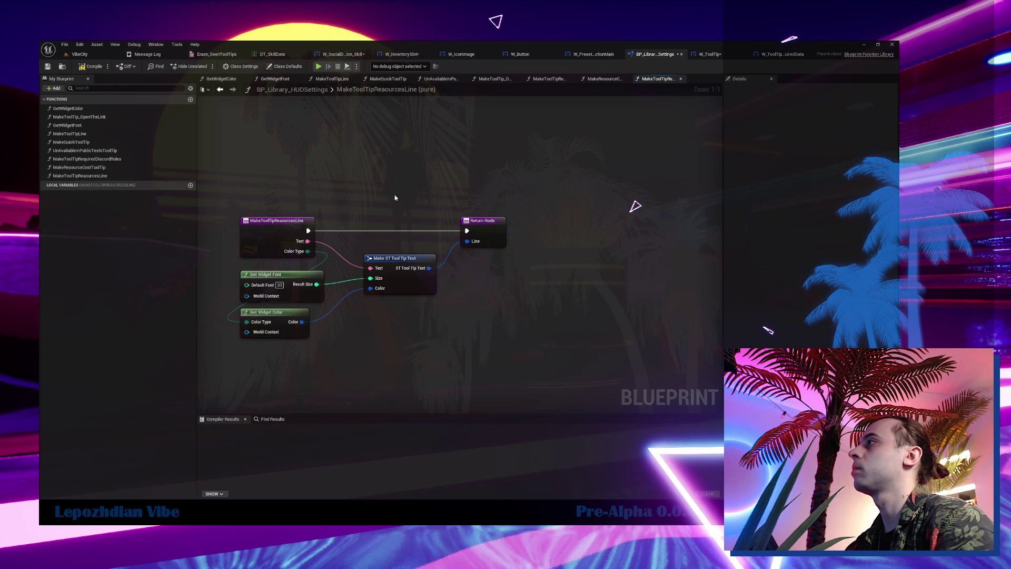
key("ctrl+v")
left_click(491, 221)
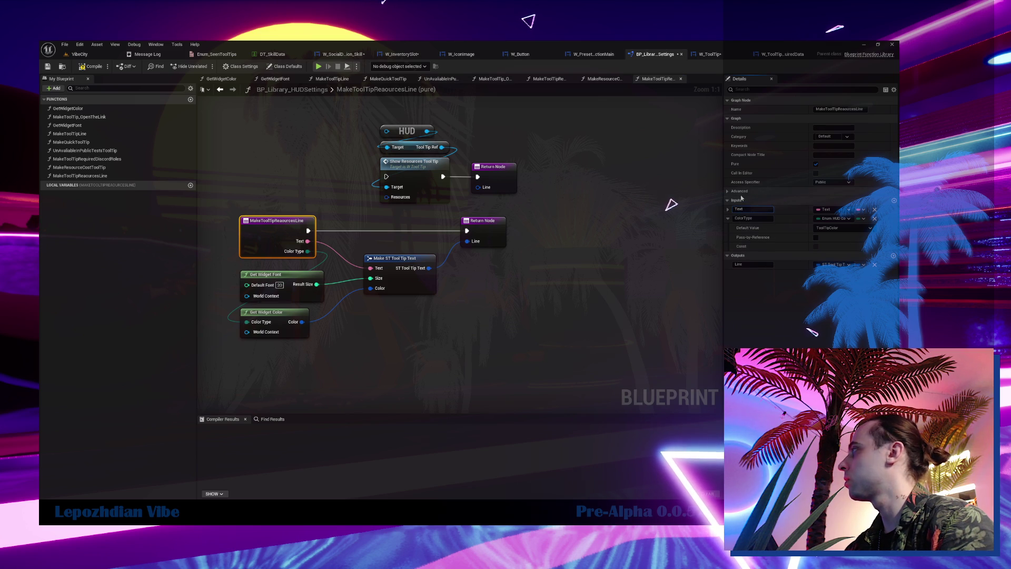
Rename the function's Text input to OverWritableName.
type("OverWritable")
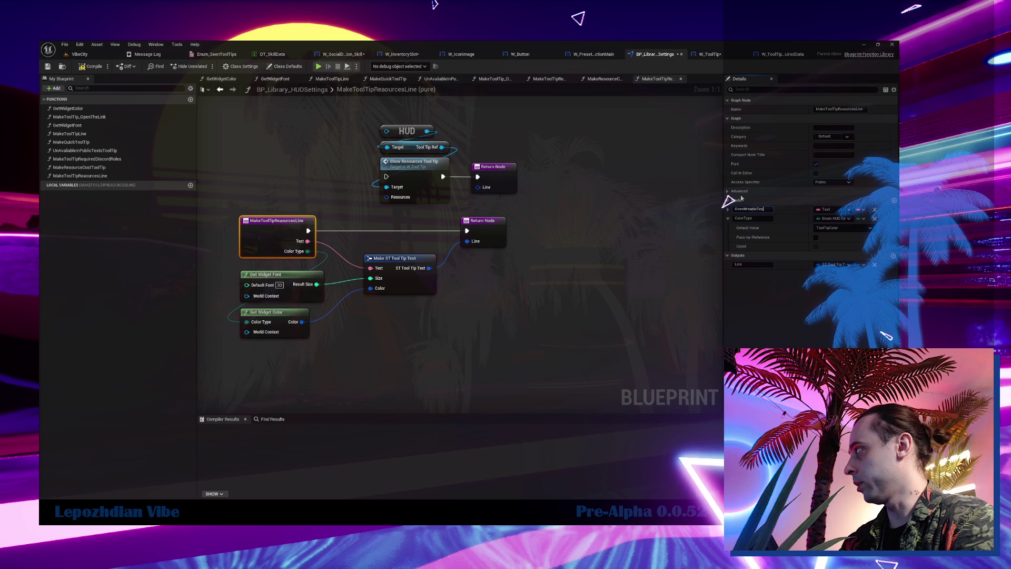
type("Nam")
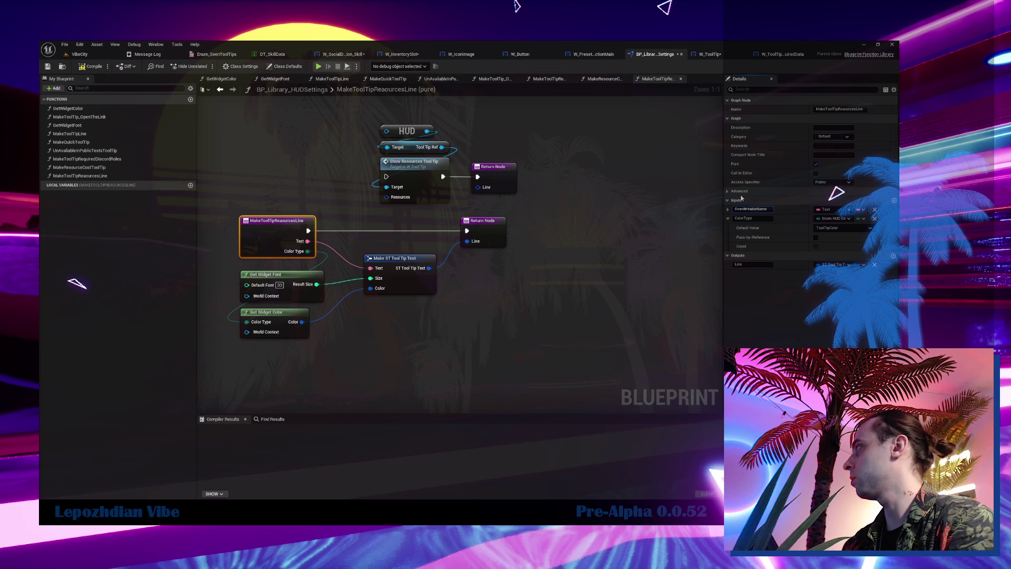
key("Return")
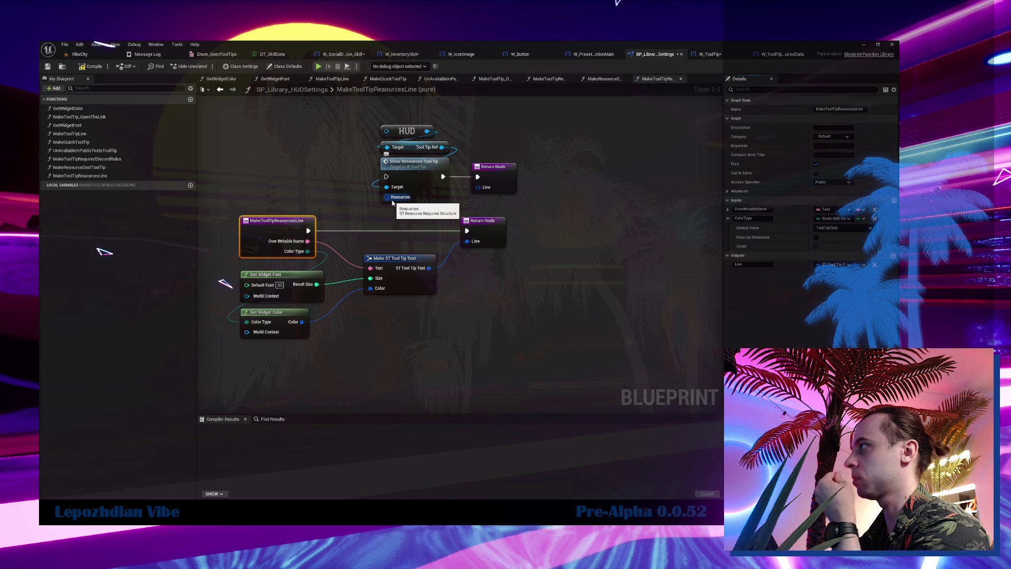
Remove the Color Type input and add a Resources input wired to Show Resources Tool Tip.
left_click(349, 195)
left_click(283, 229)
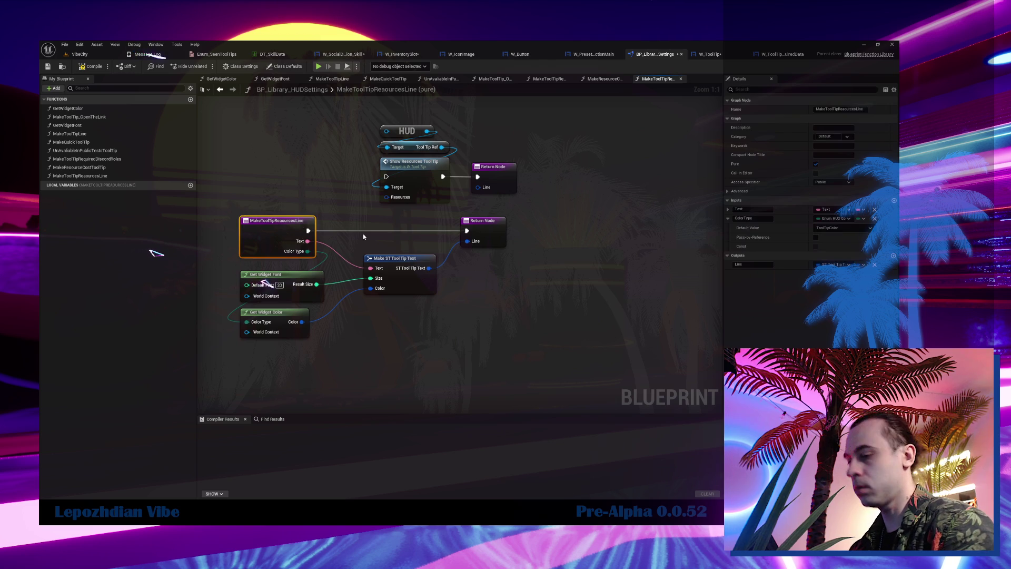
left_click(875, 219)
mouse_move(412, 196)
left_mouse_down()
mouse_move(295, 232)
mouse_move(308, 233)
left_mouse_up()
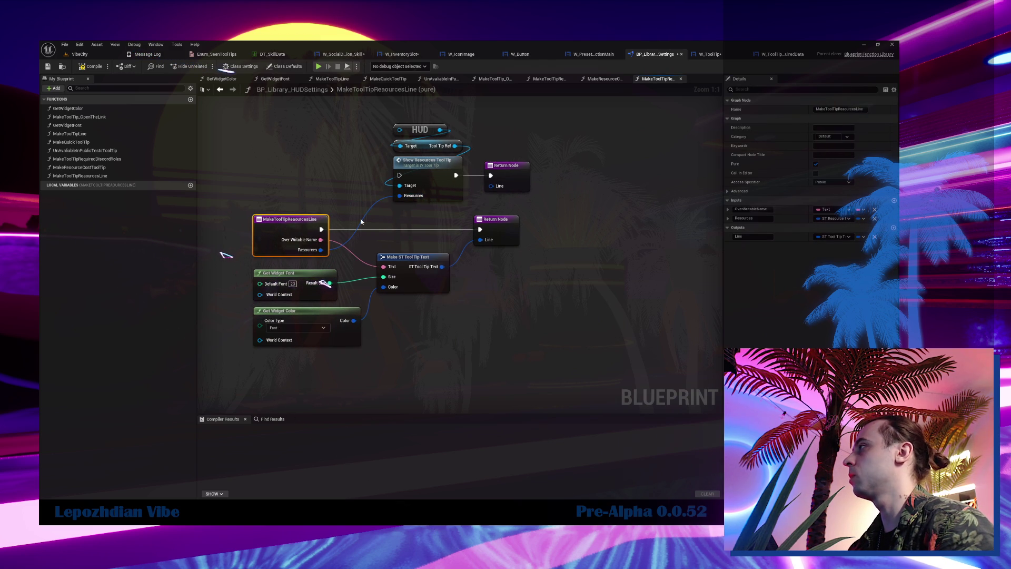
Add a Make ST Tool Tip Text node and place it beside the other nodes.
left_click_drag(492, 190, 575, 211)
scroll(635, 313, "down", 3)
left_click(624, 341)
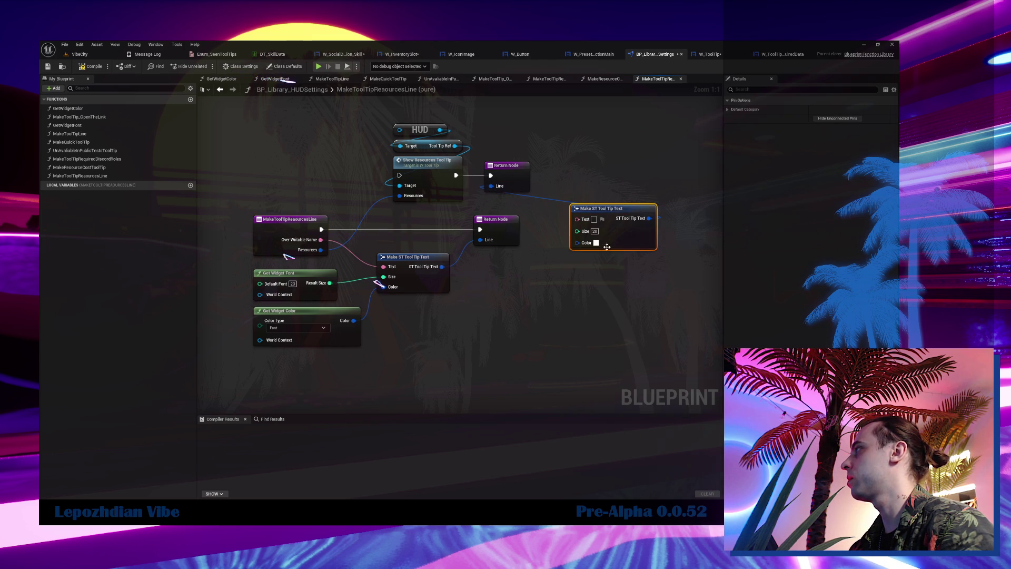
mouse_move(633, 236)
left_mouse_down()
mouse_move(439, 236)
mouse_move(449, 242)
left_mouse_up()
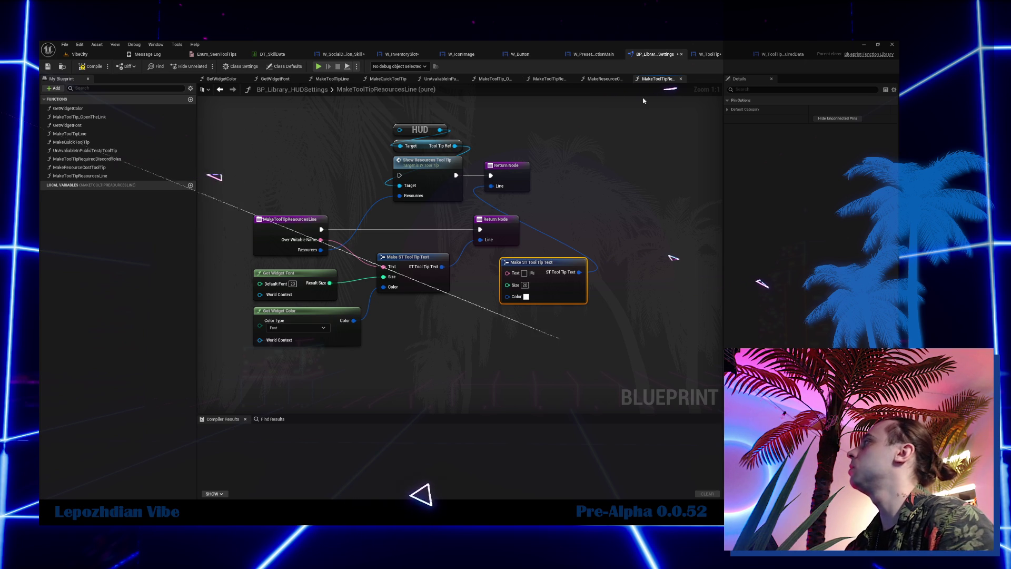
left_click(708, 55)
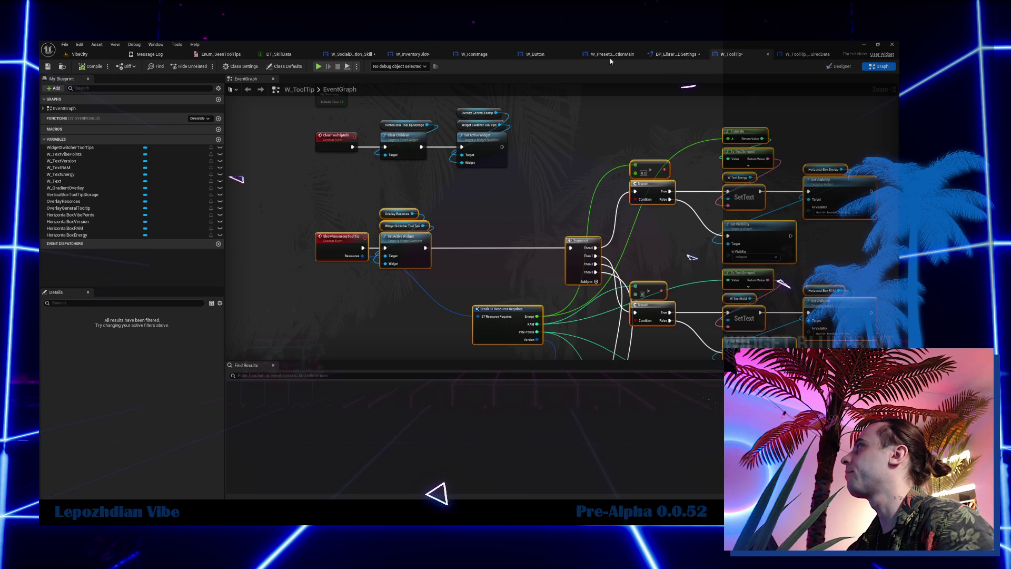
Add a second slot to the skill tooltip's Make Array and wire in the second tooltip line.
left_click(611, 54)
left_click(535, 55)
left_click(593, 55)
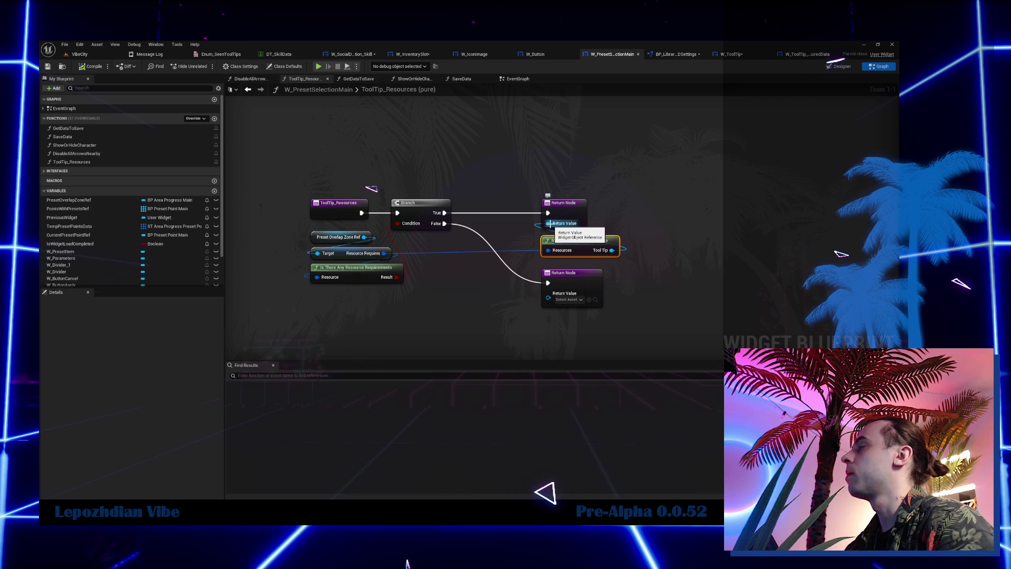
left_click(354, 53)
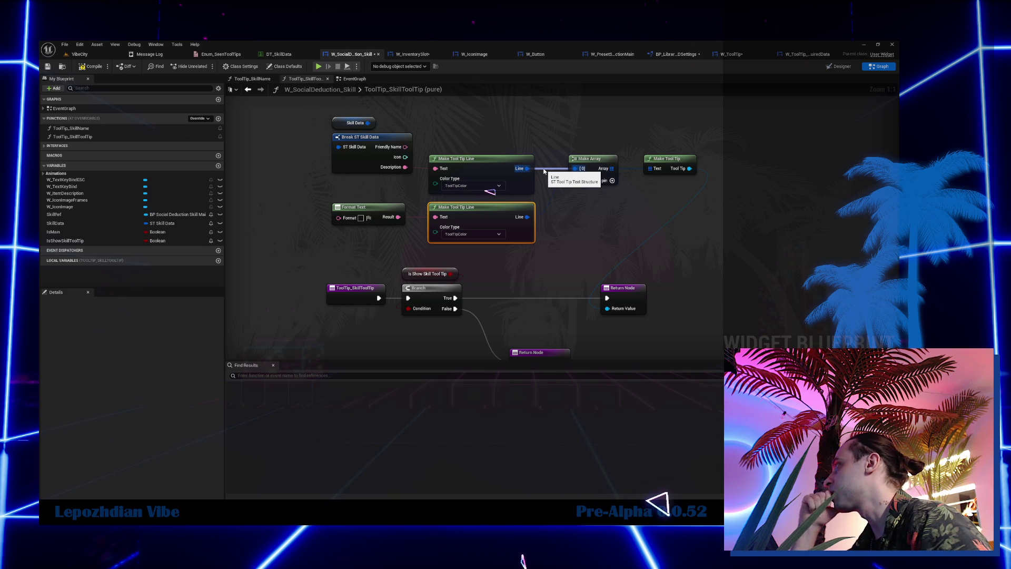
left_click(612, 180)
left_click_drag(527, 216, 575, 179)
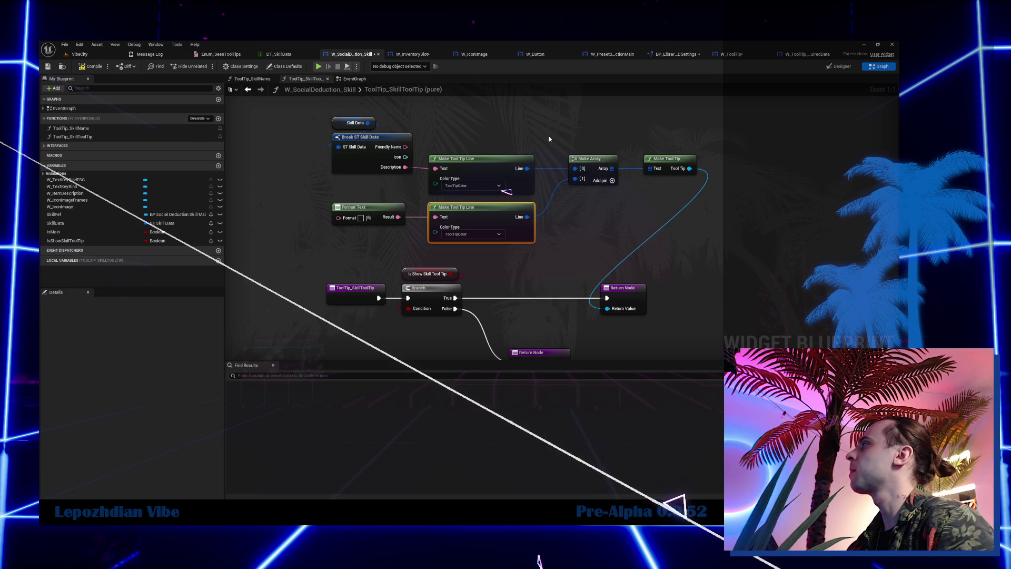
Open the MakeToolTip function definition from the Make Tool Tip node.
left_click(669, 158)
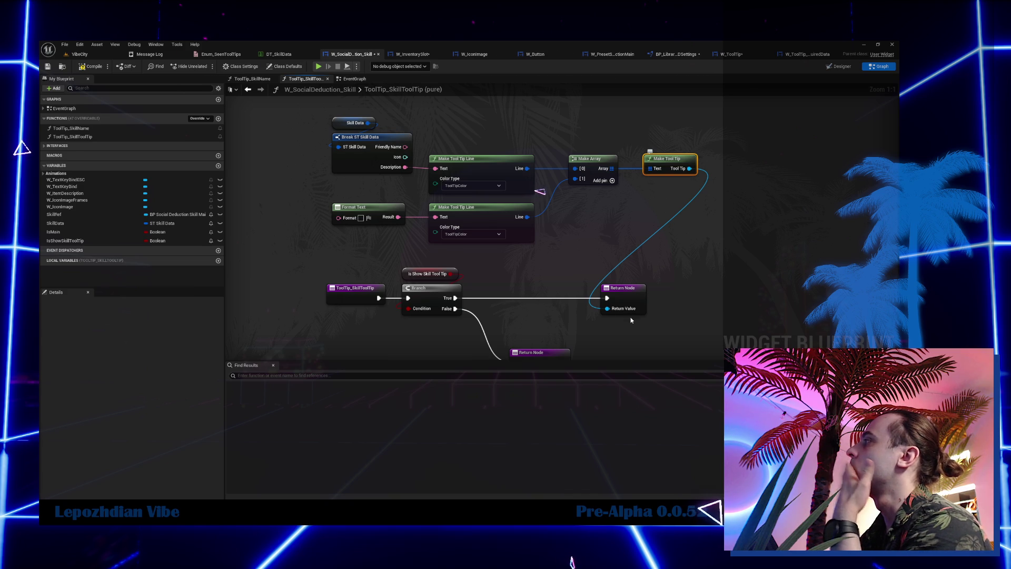
key("alt+g")
mouse_move(422, 315)
left_mouse_down()
mouse_move(547, 179)
mouse_move(529, 140)
mouse_move(515, 173)
left_mouse_up()
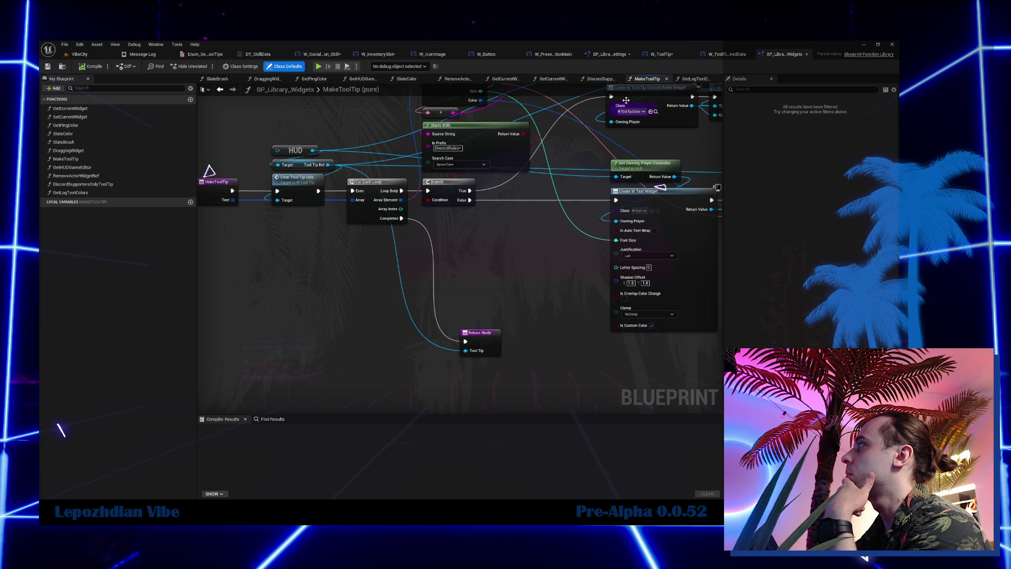
Review the W_ToolTip, resources line, MakeToolTip and HUD settings graphs across the open tabs.
left_click(663, 55)
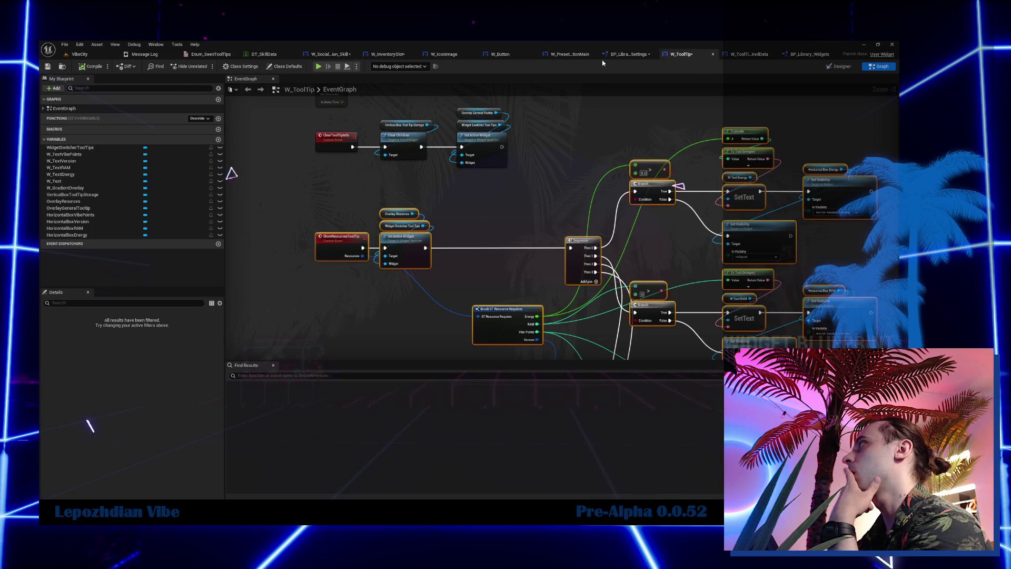
left_click(627, 55)
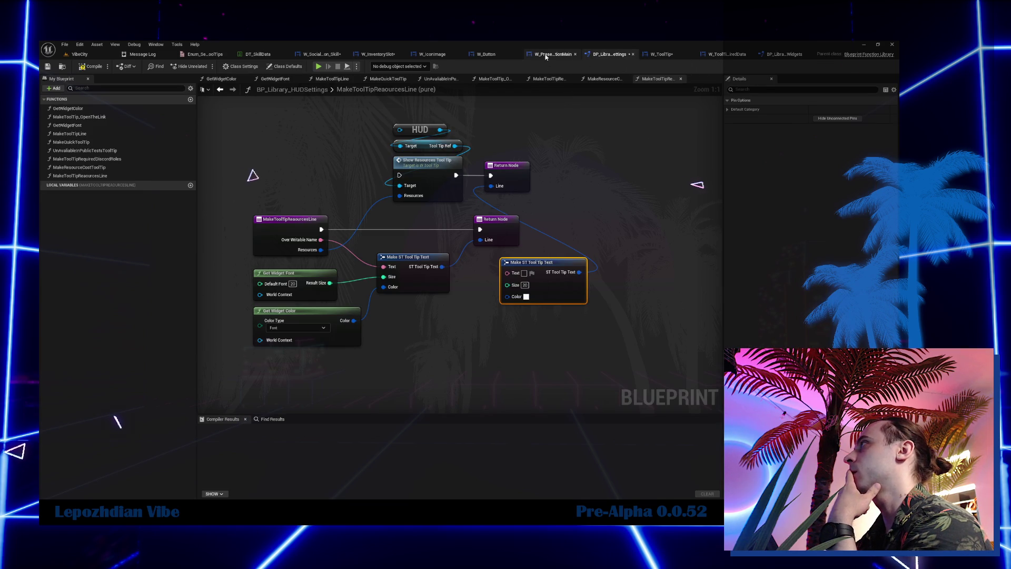
left_click(667, 56)
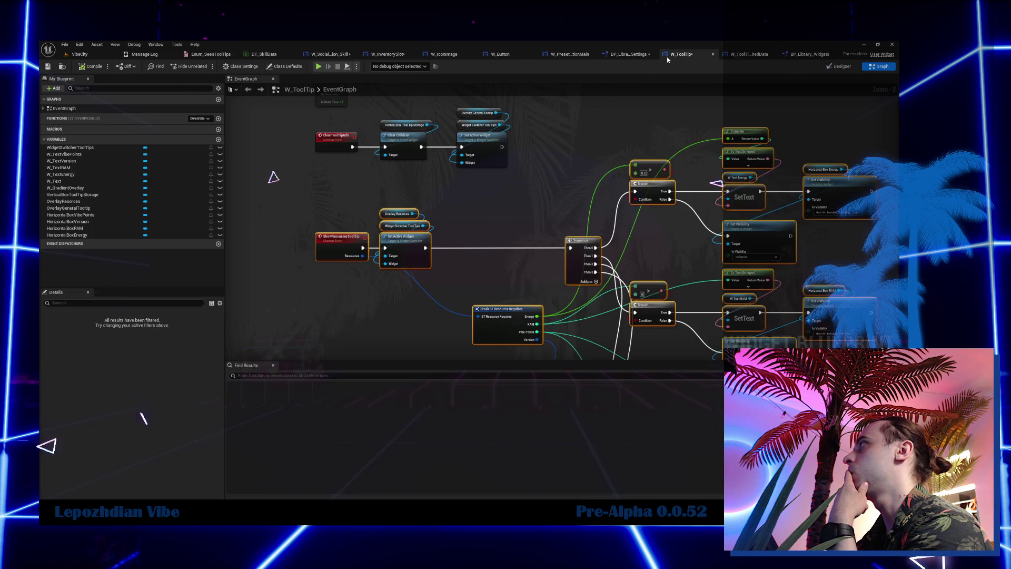
left_click(800, 55)
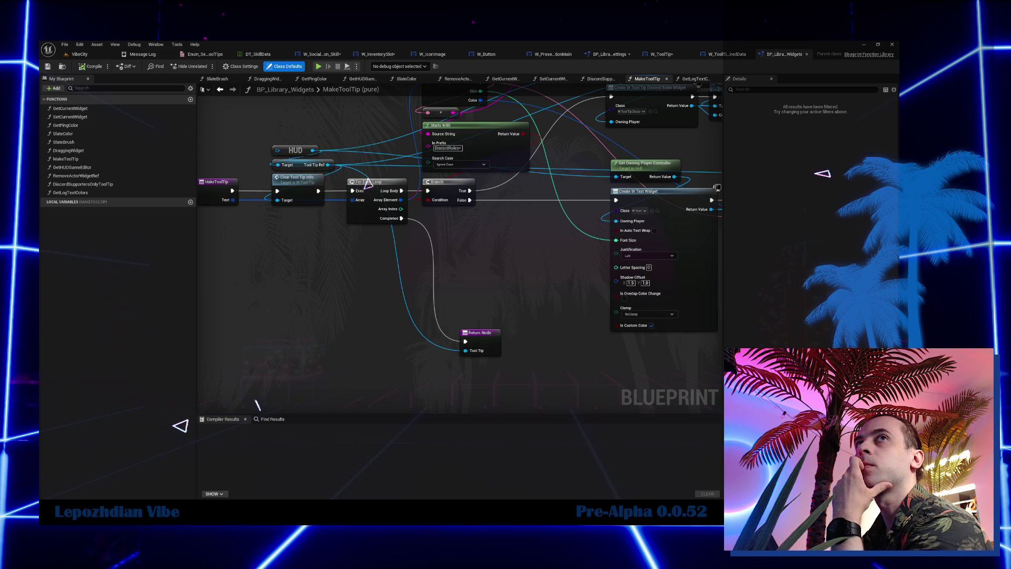
mouse_move(526, 157)
left_mouse_down()
mouse_move(520, 134)
mouse_move(572, 324)
left_mouse_up()
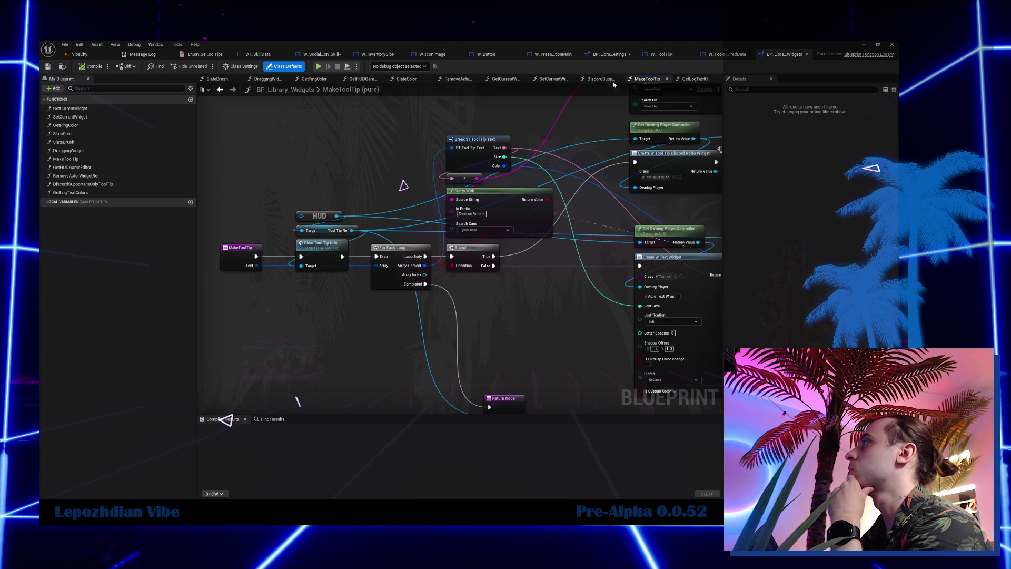
left_click(605, 53)
left_click(323, 54)
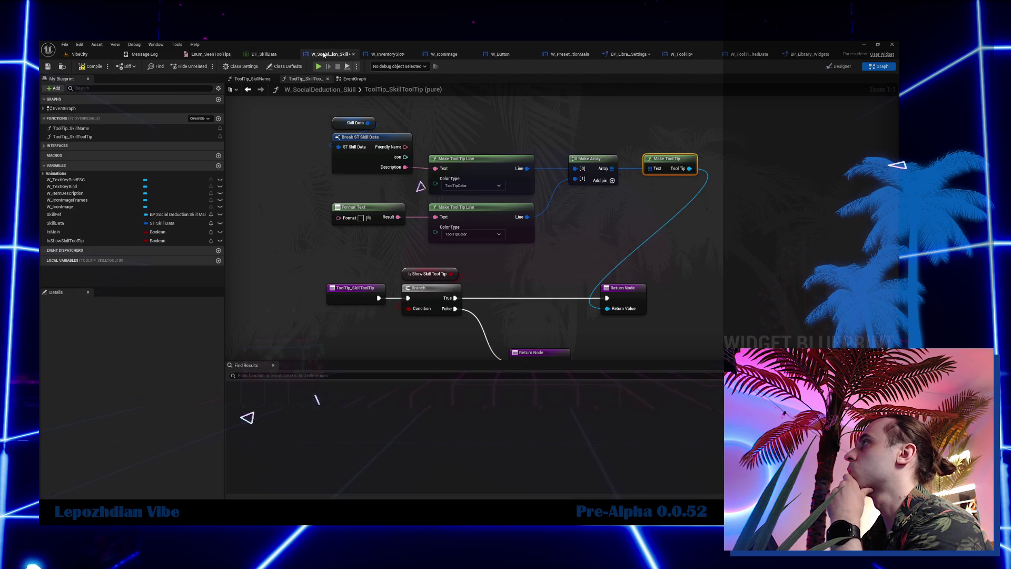
Move the skill tooltip's top node group left and line up both Return Nodes near the Branch.
mouse_move(317, 105)
left_mouse_down()
mouse_move(366, 154)
mouse_move(697, 245)
left_mouse_up()
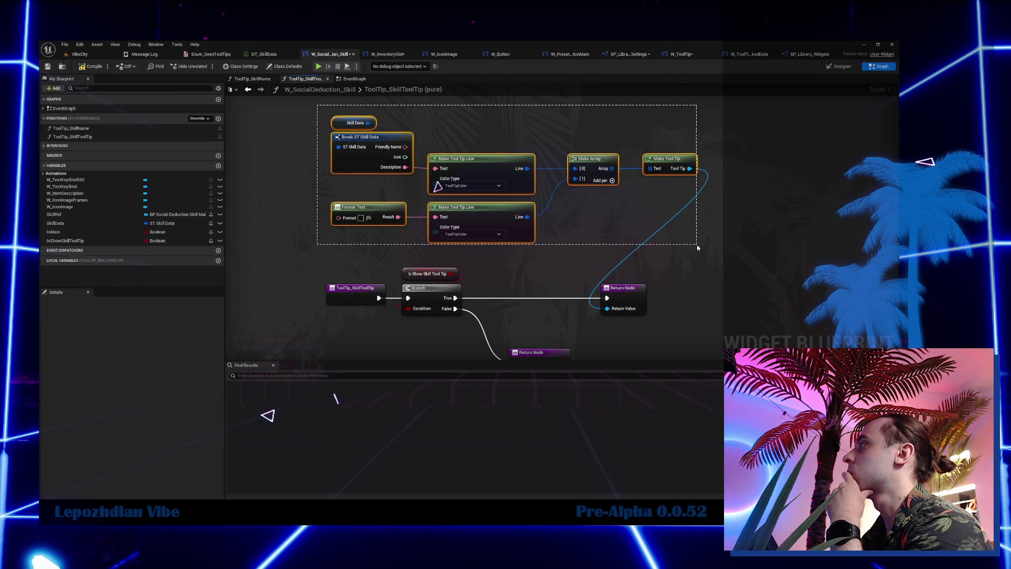
mouse_move(674, 158)
left_mouse_down()
mouse_move(514, 154)
mouse_move(570, 153)
left_mouse_up()
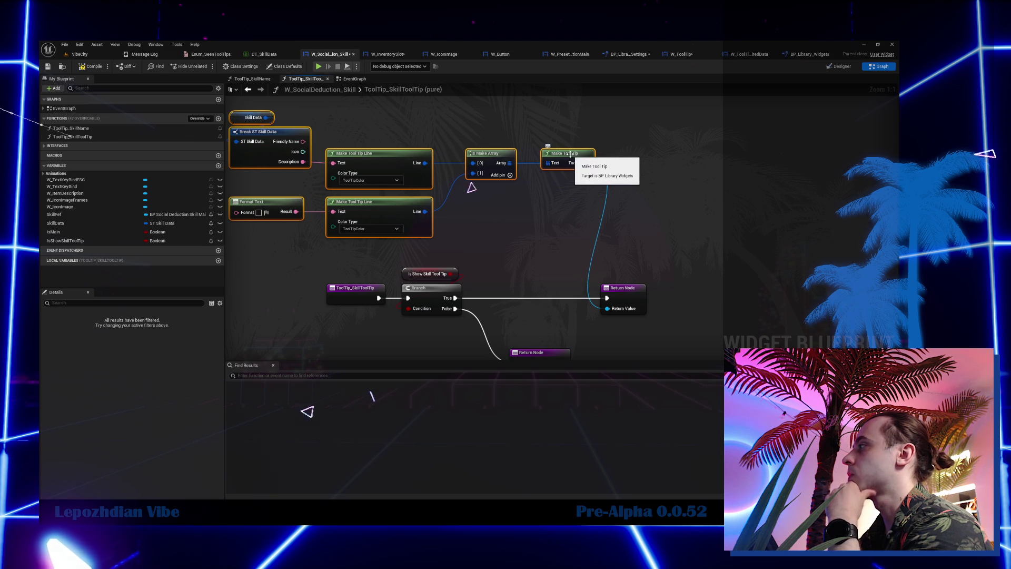
left_click(532, 287)
left_click_drag(578, 286, 591, 286)
left_click(577, 232, "ctrl")
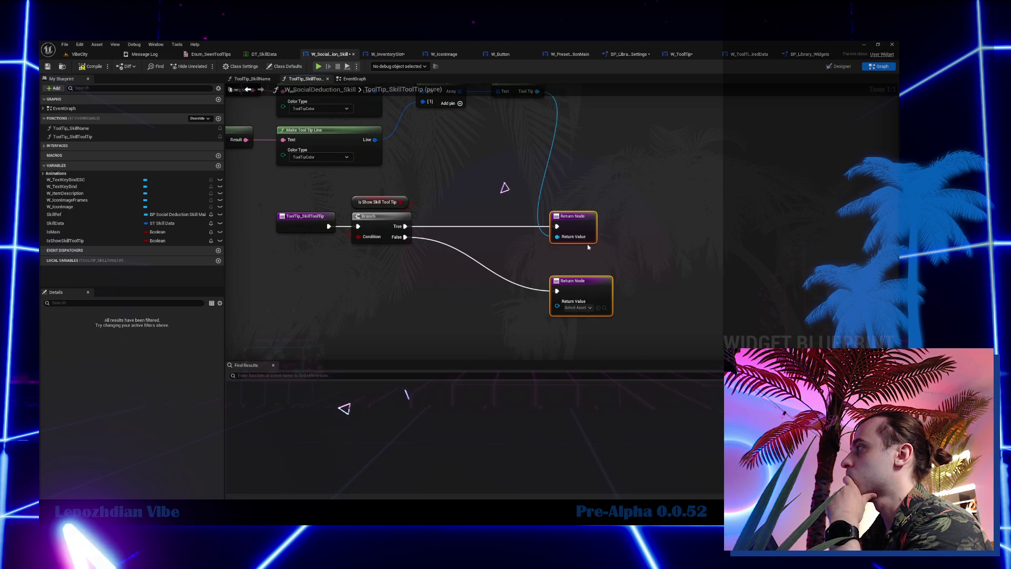
left_click_drag(577, 230, 517, 230)
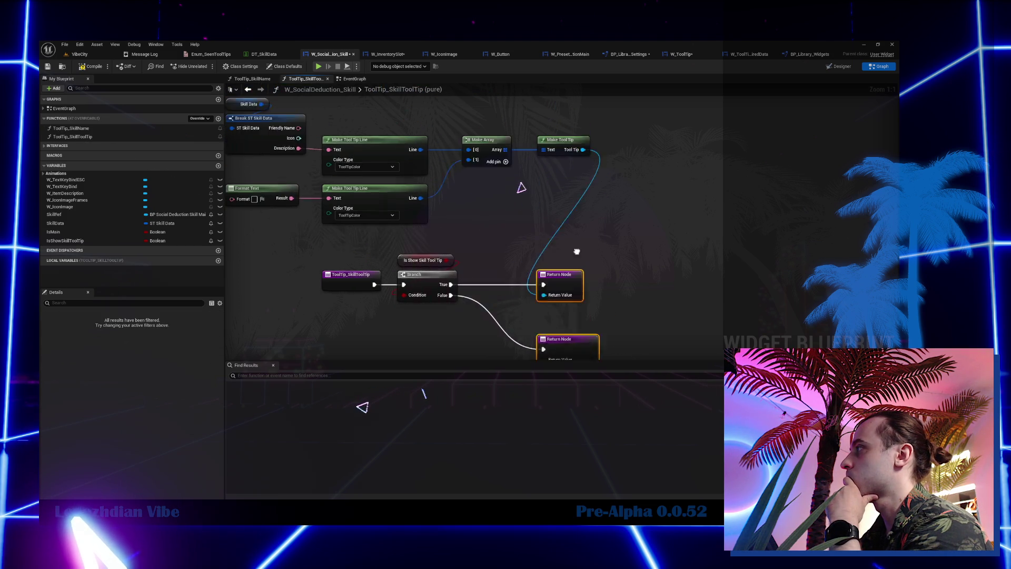
left_click(681, 54)
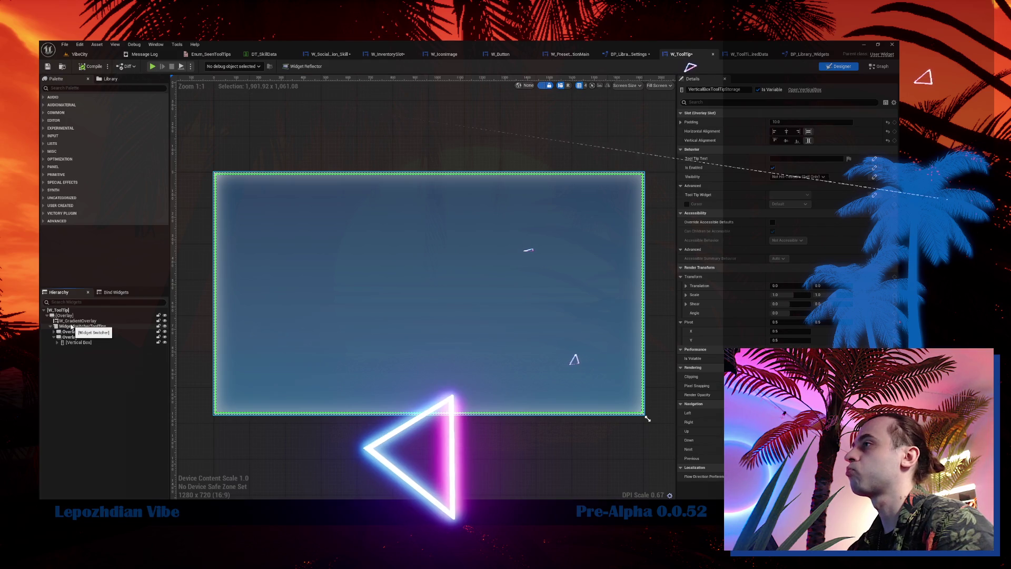
Place a Scroll Box inside W_ToolTip's root Overlay.
left_click(79, 314)
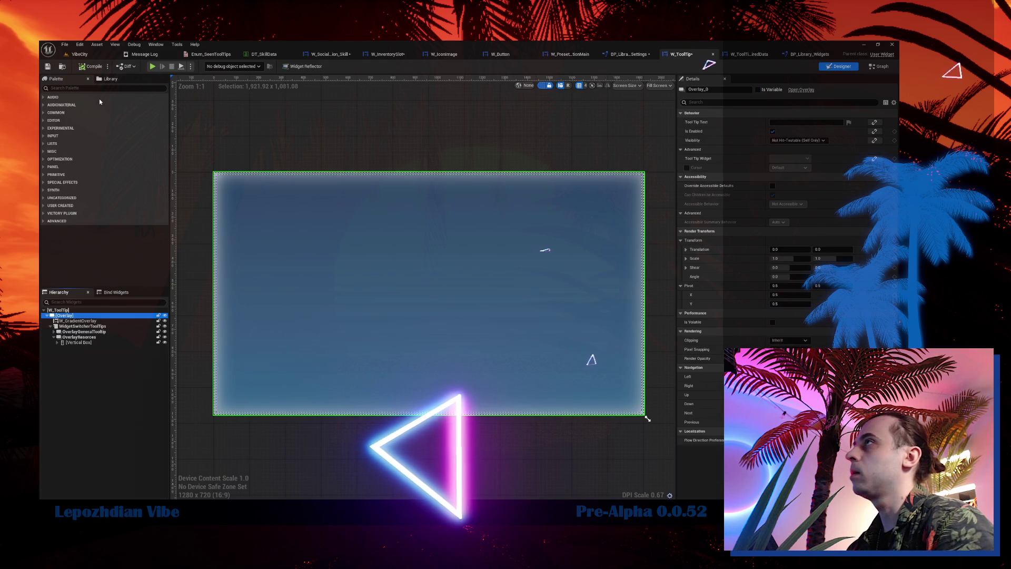
left_click(97, 88)
type("scroll")
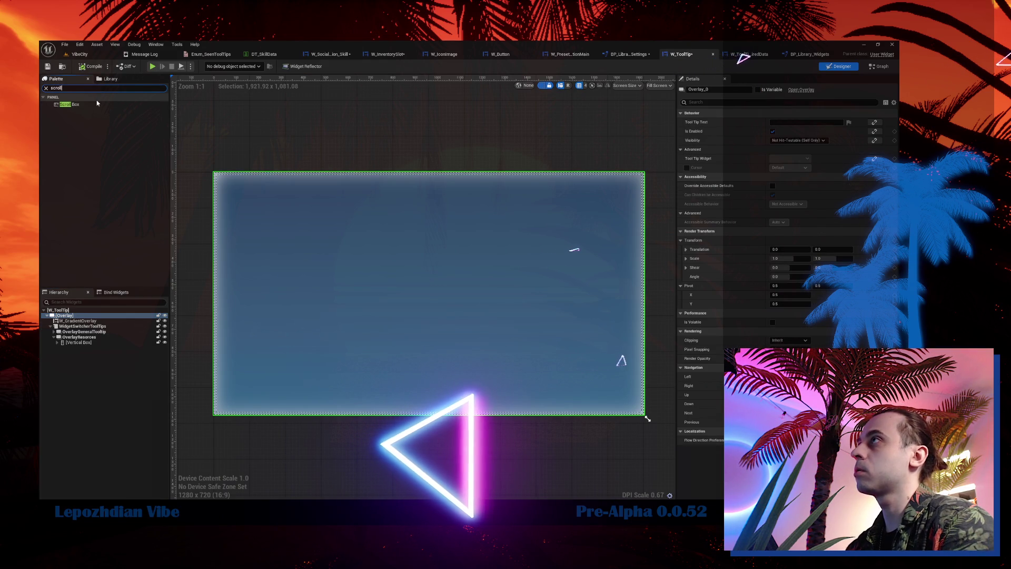
left_click_drag(97, 104, 95, 176)
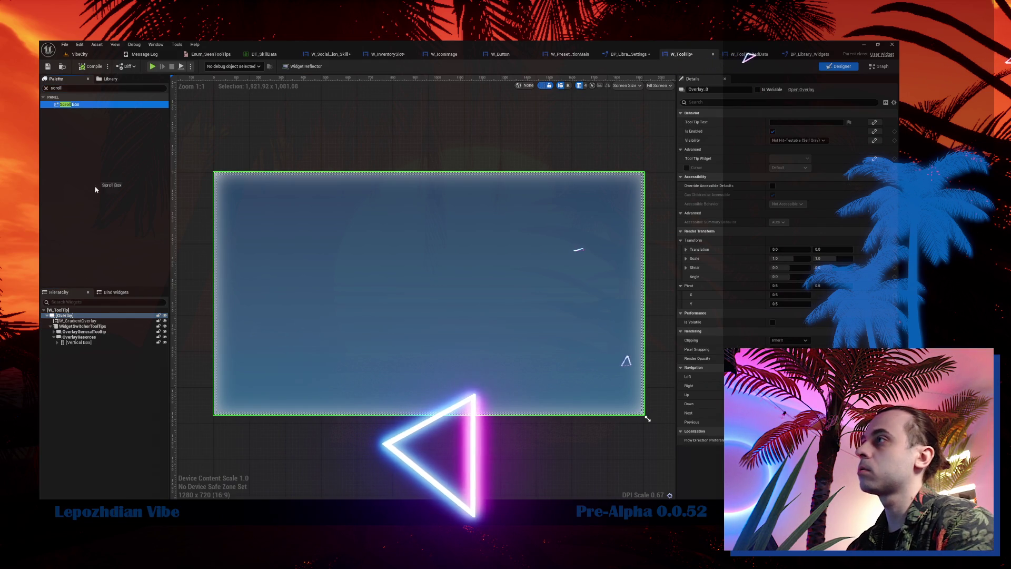
left_click_drag(77, 318, 84, 349)
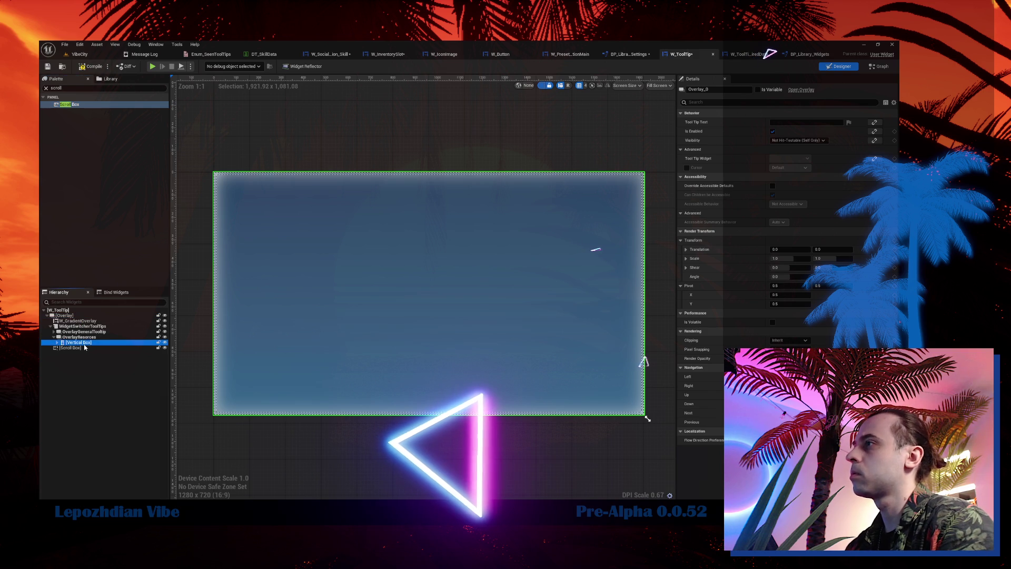
Rename the new scroll box to ScrollBoxAppend.
left_click(722, 92)
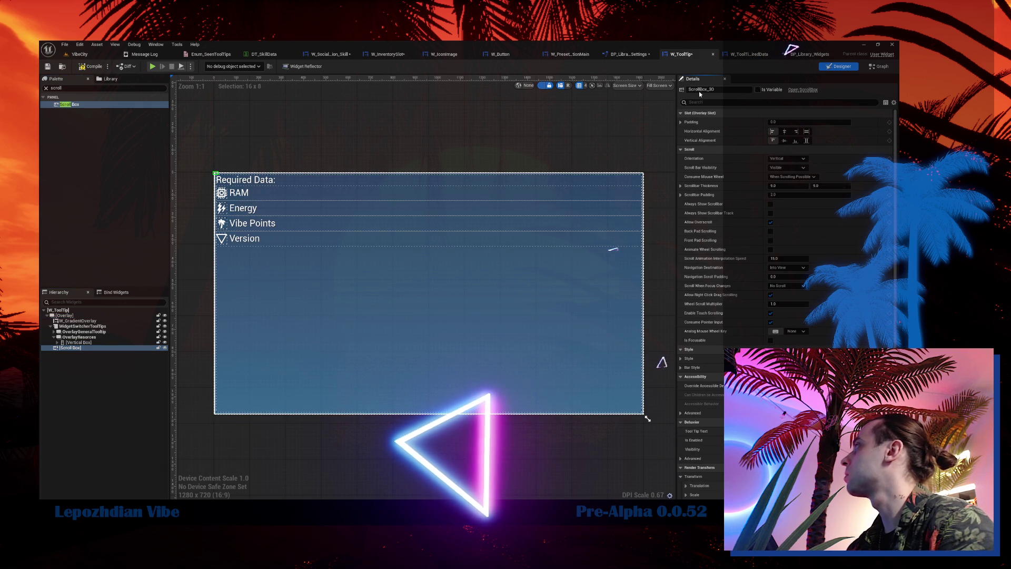
key("Return")
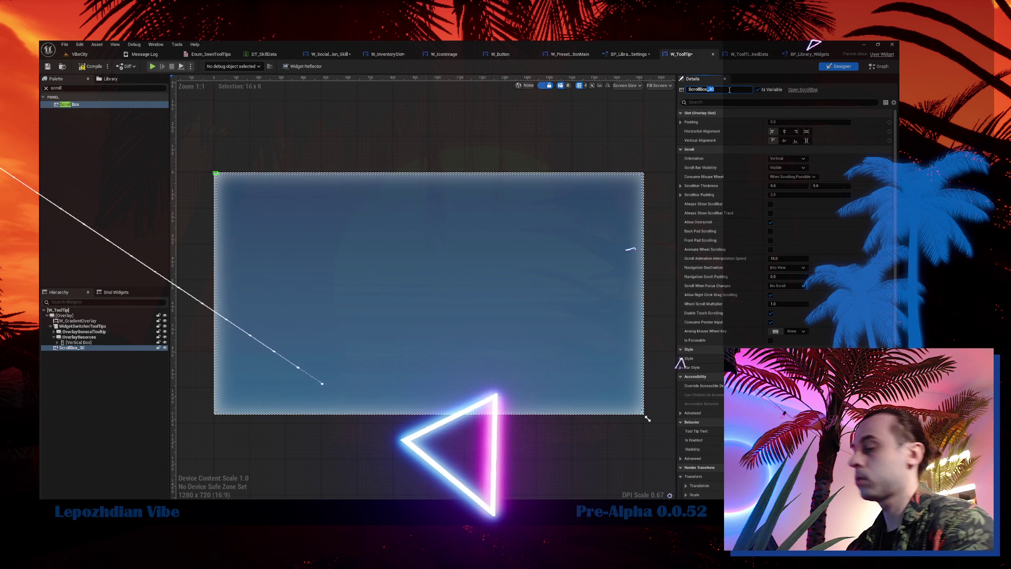
type("ppend")
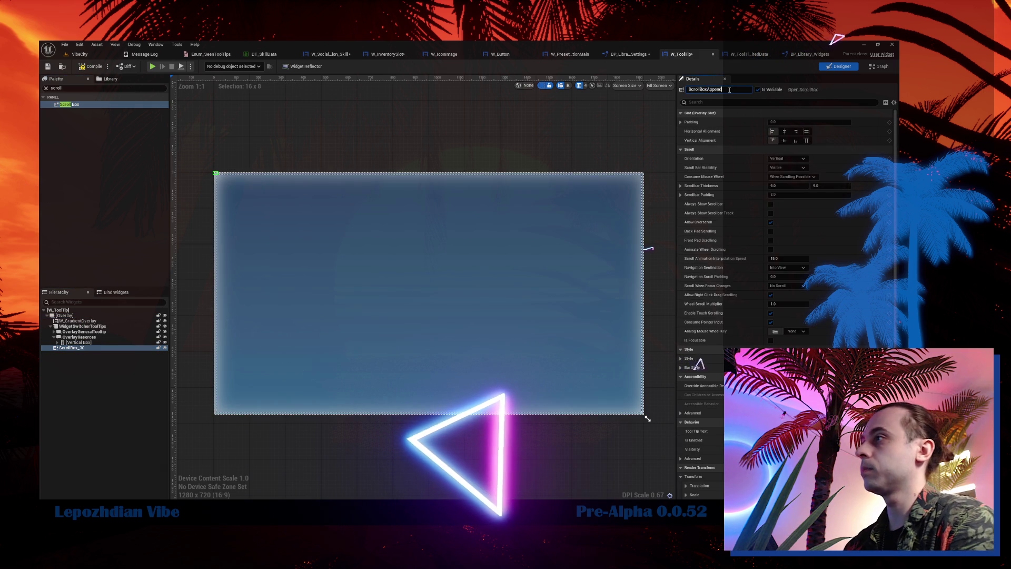
left_click(66, 332)
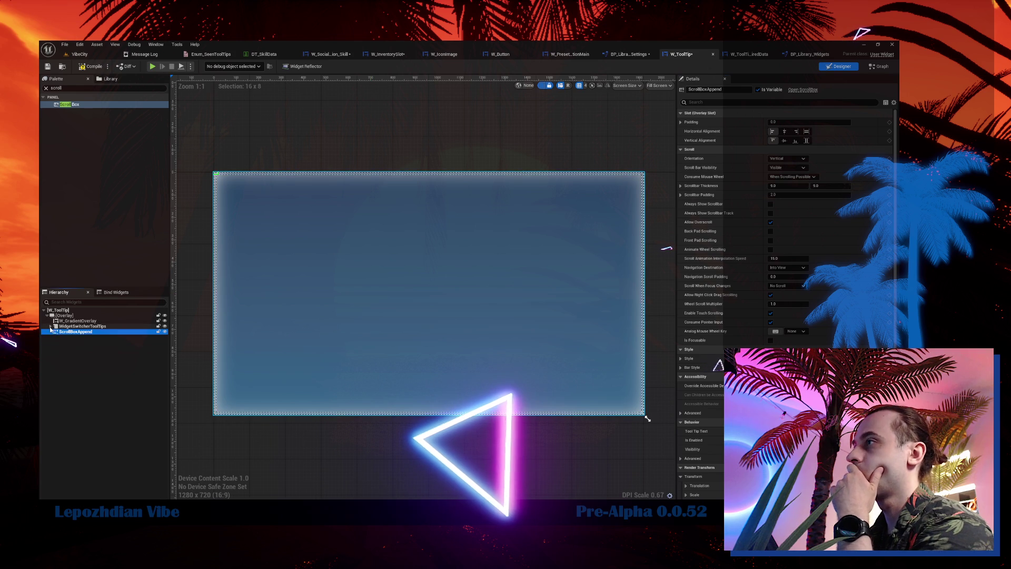
key("Up")
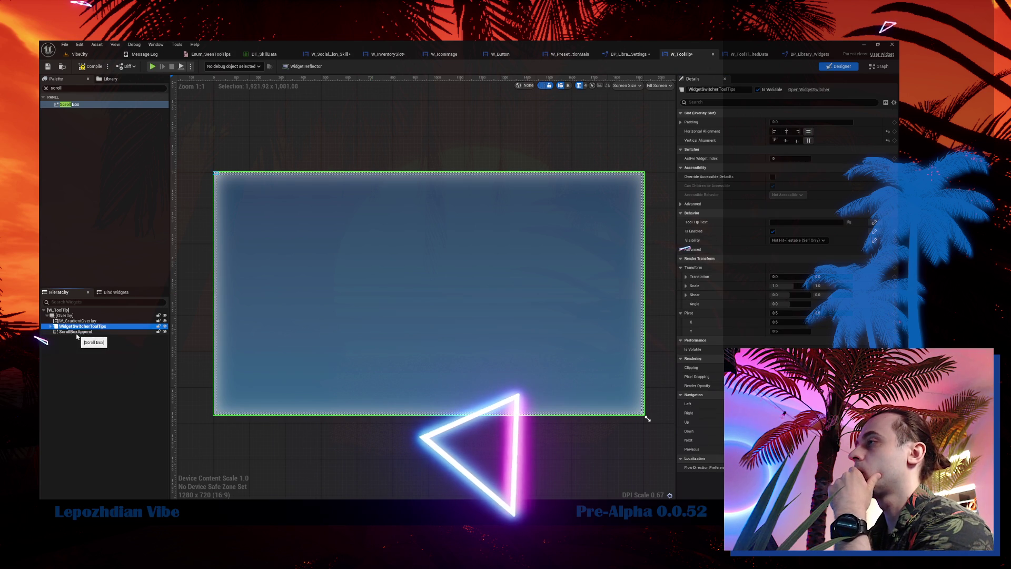
left_click(77, 332)
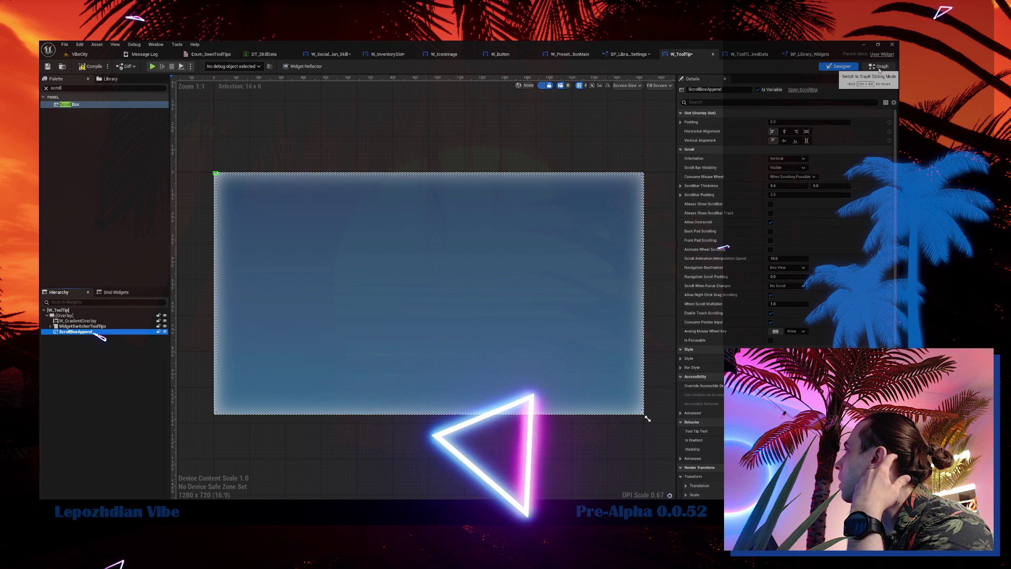
left_click(880, 71)
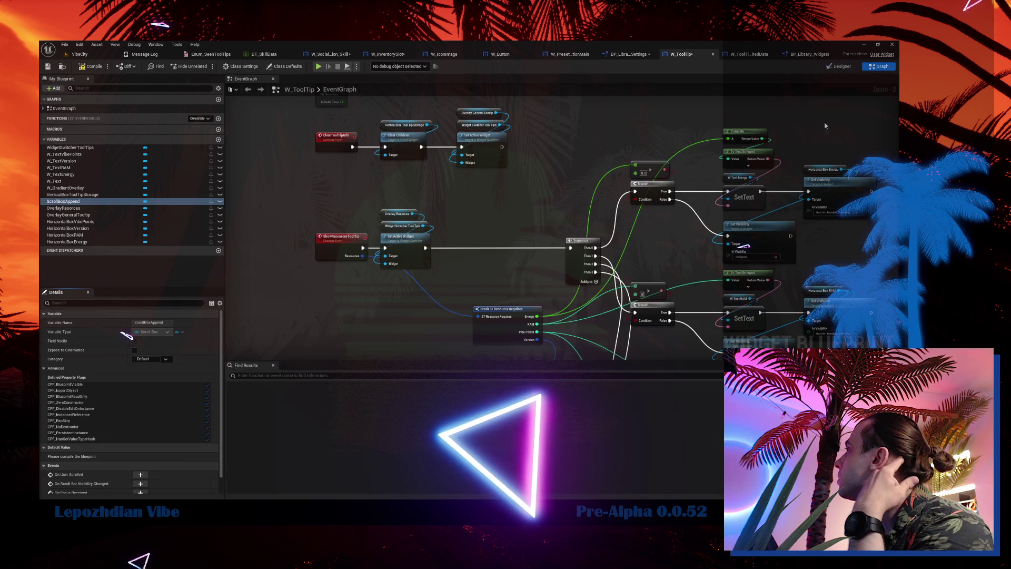
Add a custom event named Append to the W_ToolTip event graph.
left_click_drag(368, 345, 389, 235)
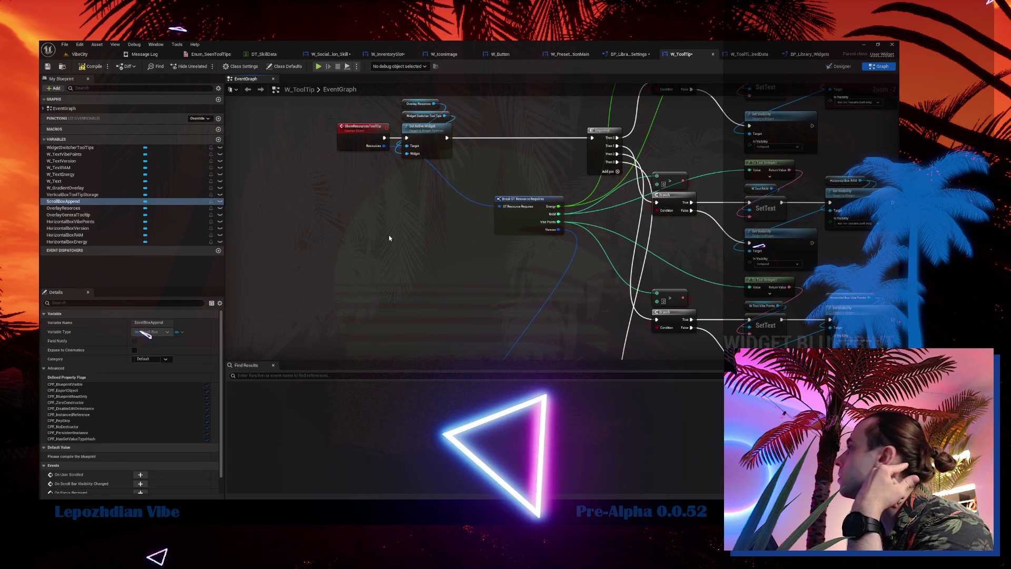
right_click(396, 263)
type("custom")
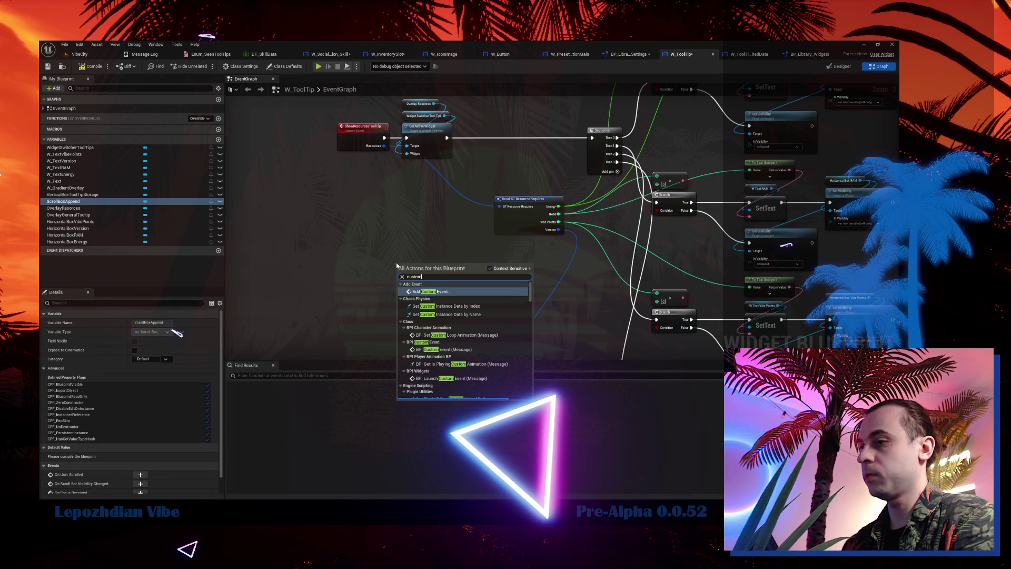
left_click(451, 293)
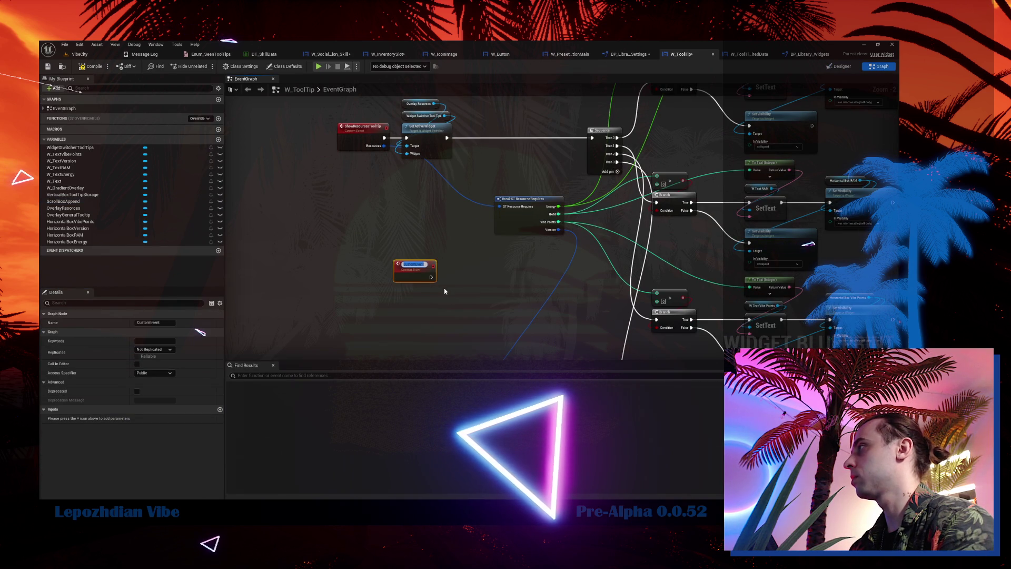
type("Appl")
key("Return")
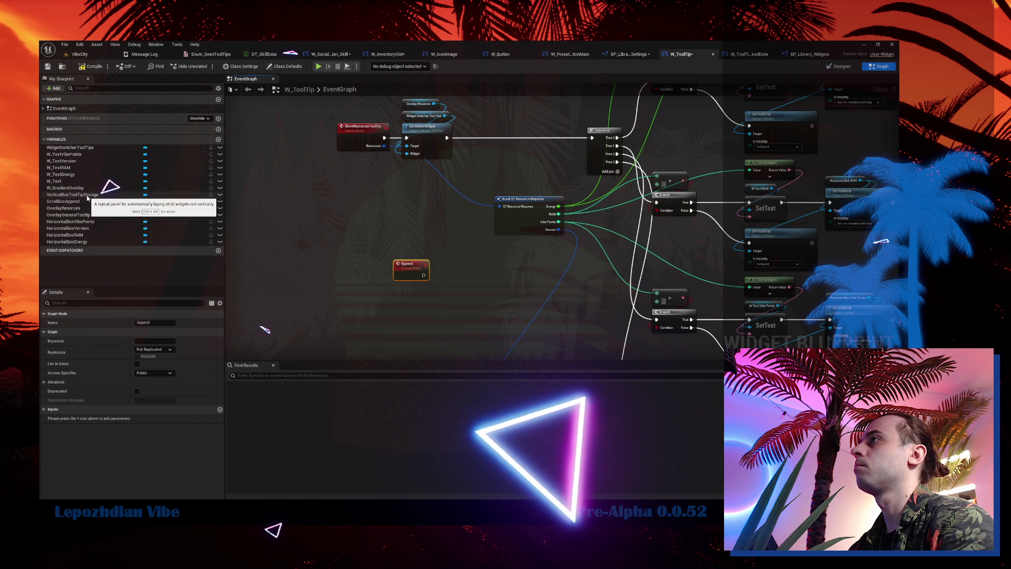
Have the Append event add its new Content input as a child of ScrollBoxAppend.
left_click_drag(66, 201, 511, 256)
left_click(442, 247)
scroll(474, 276, "up", 2)
type("add chil")
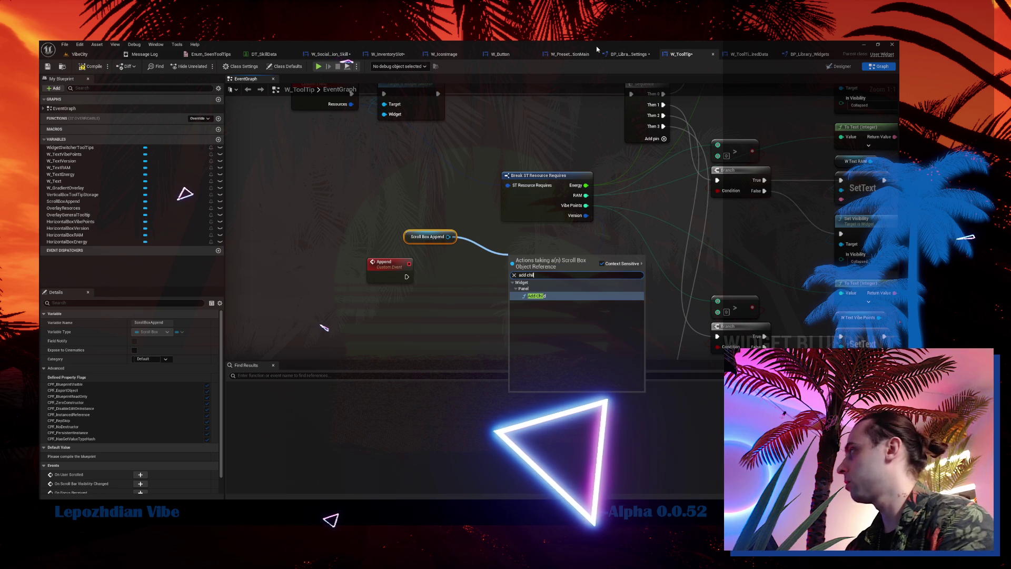
left_click(559, 297)
mouse_move(442, 242)
left_mouse_down()
mouse_move(535, 222)
mouse_move(541, 249)
left_mouse_up()
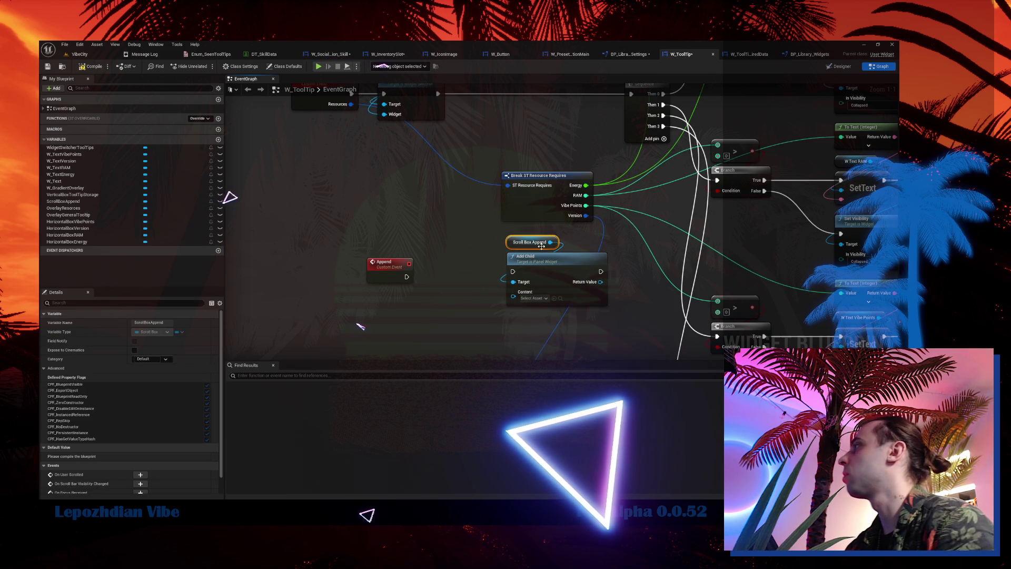
mouse_move(405, 279)
left_mouse_down()
mouse_move(513, 272)
mouse_move(380, 288)
mouse_move(404, 266)
left_mouse_up()
left_click_drag(545, 265, 476, 270)
left_click_drag(508, 305, 365, 228)
left_click_drag(369, 274, 298, 278)
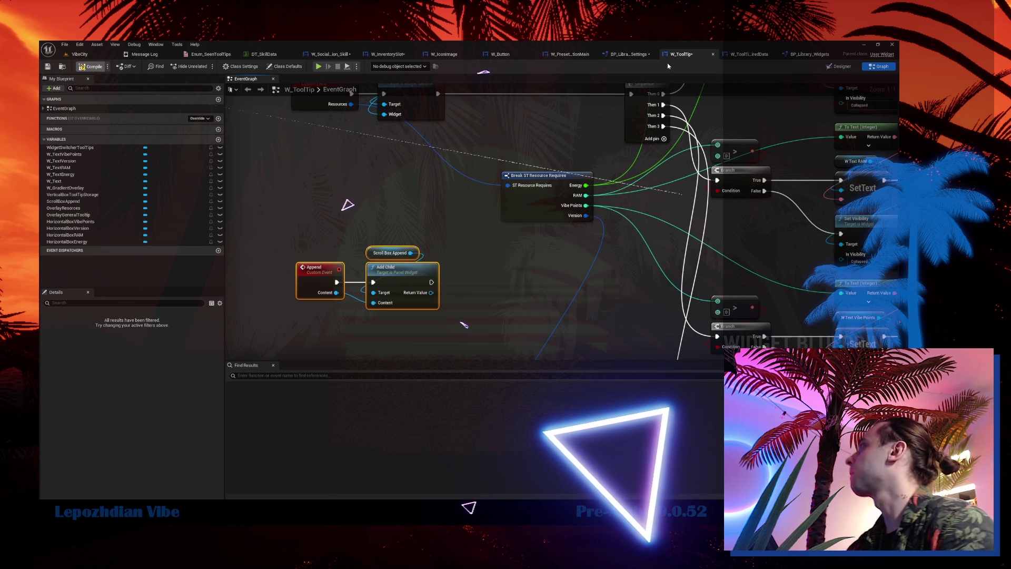
left_click(630, 54)
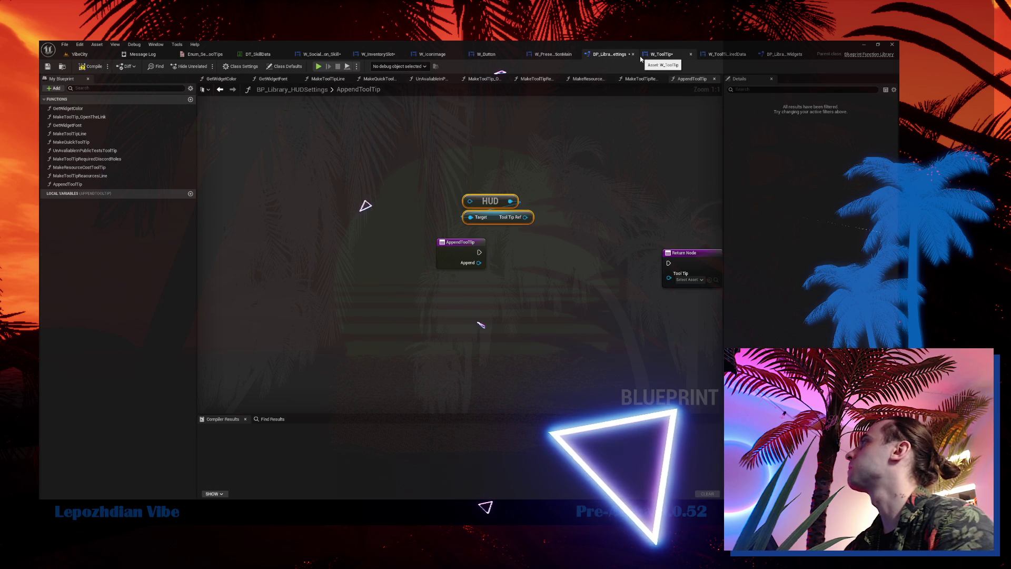
In AppendToolTip, pass the Append input to Tool Tip Ref's Append call and return the tooltip.
left_click_drag(527, 216, 563, 206)
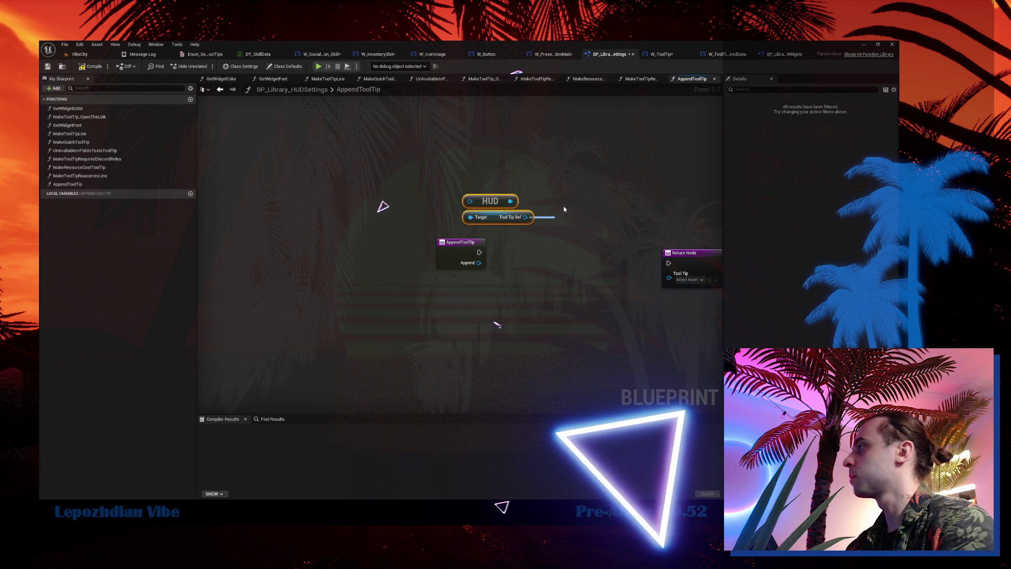
type("append")
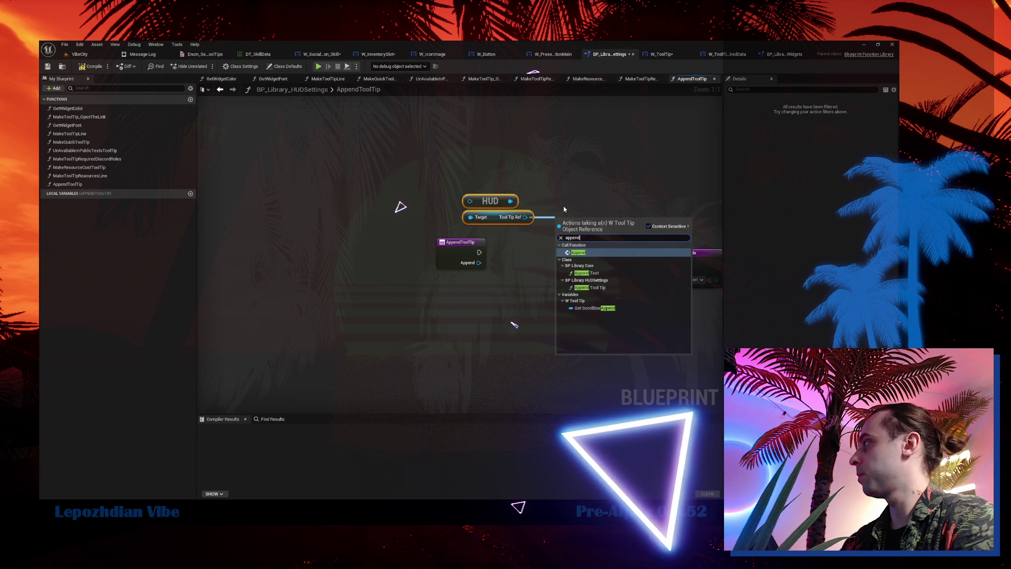
left_click(587, 250)
left_click_drag(586, 247, 495, 242)
left_click_drag(495, 187, 532, 224)
left_click_drag(490, 201, 539, 206)
mouse_move(479, 262)
left_mouse_down()
mouse_move(535, 289)
mouse_move(521, 274)
mouse_move(534, 253)
mouse_move(668, 263)
left_mouse_up()
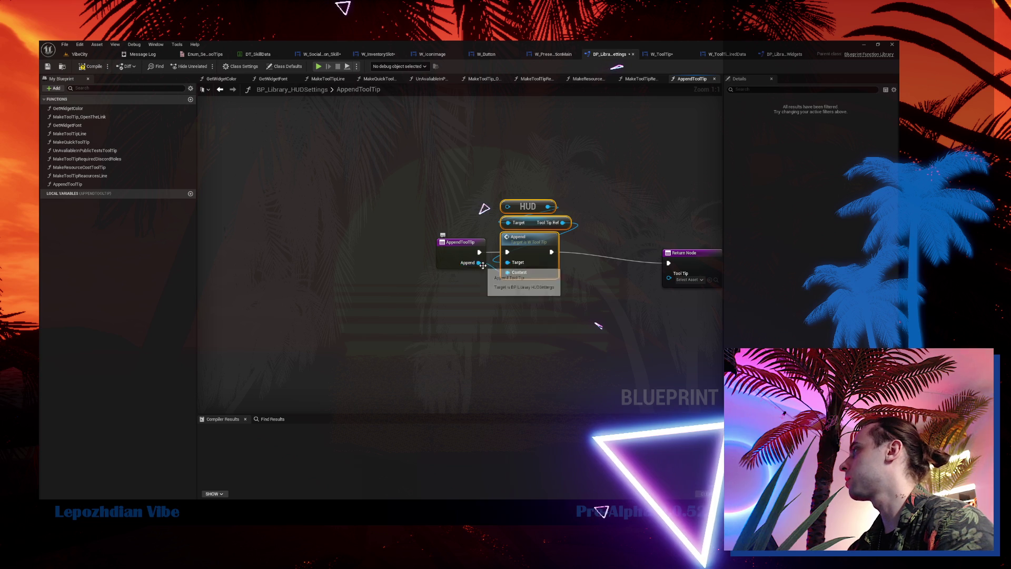
mouse_move(563, 223)
left_mouse_down()
mouse_move(664, 273)
mouse_move(655, 258)
mouse_move(619, 252)
left_mouse_up()
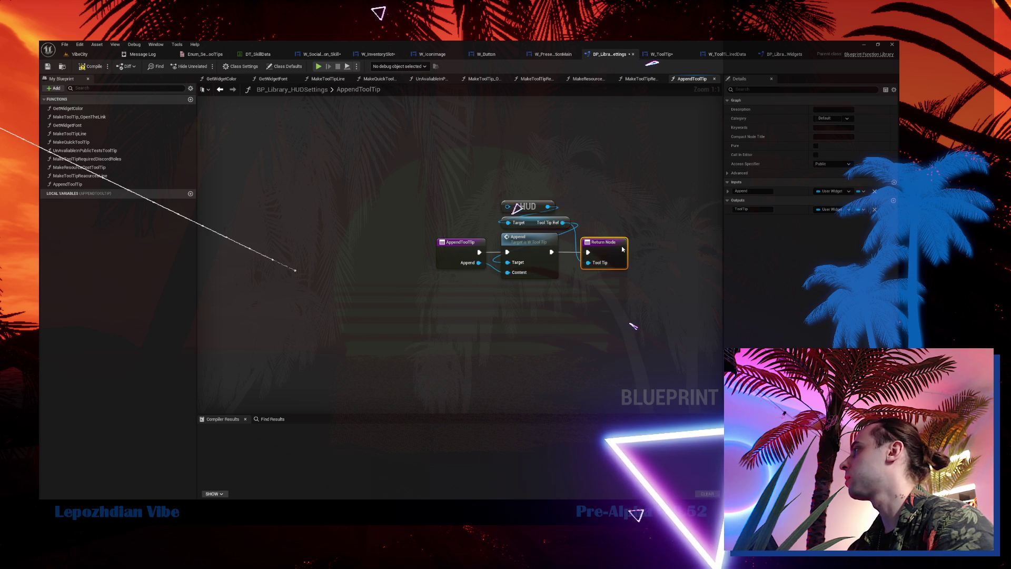
Mark AppendToolTip as pure, then compile and save BP_Library_HUDSettings.
left_click(97, 185)
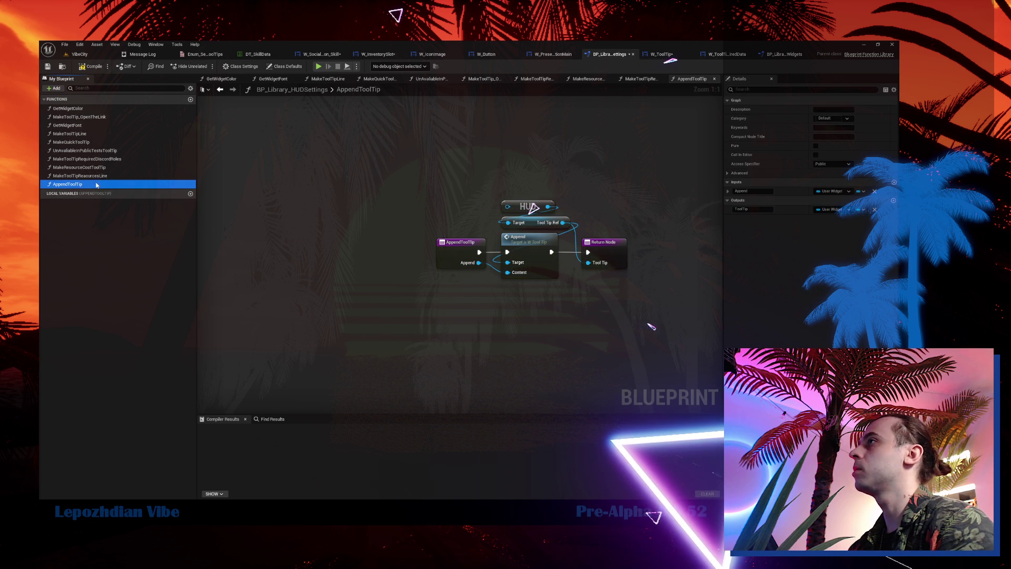
left_click(816, 150)
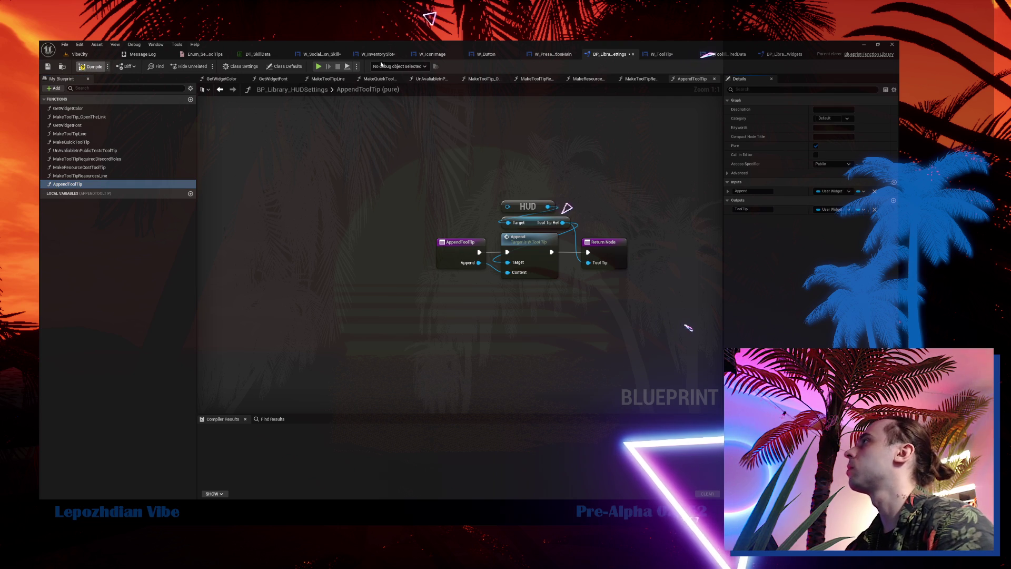
left_click(47, 66)
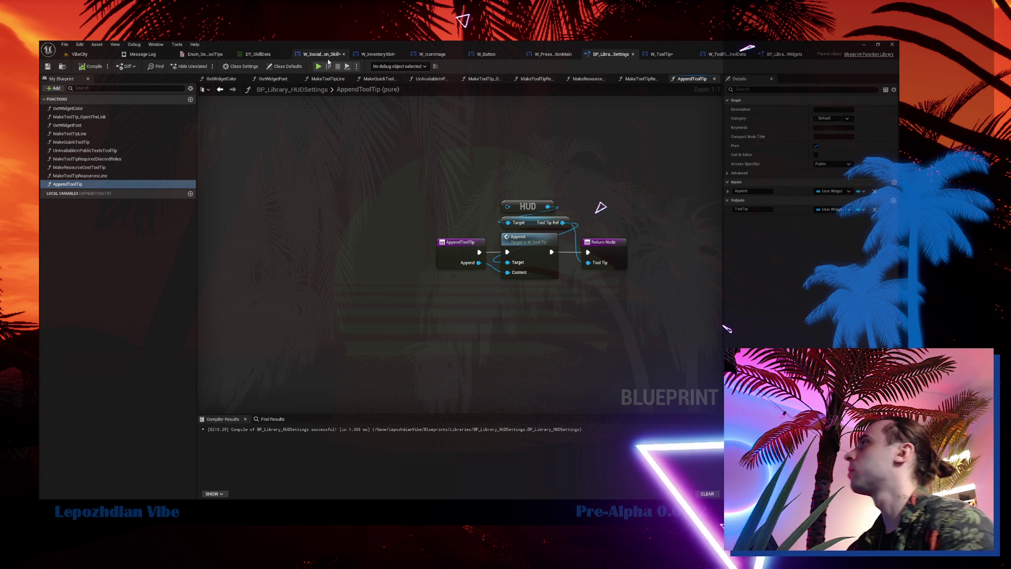
left_click(331, 57)
left_click_drag(588, 191, 628, 195)
Add an Append Tool Tip node after Make Tool Tip and rearrange it with the Return Node.
type("appen")
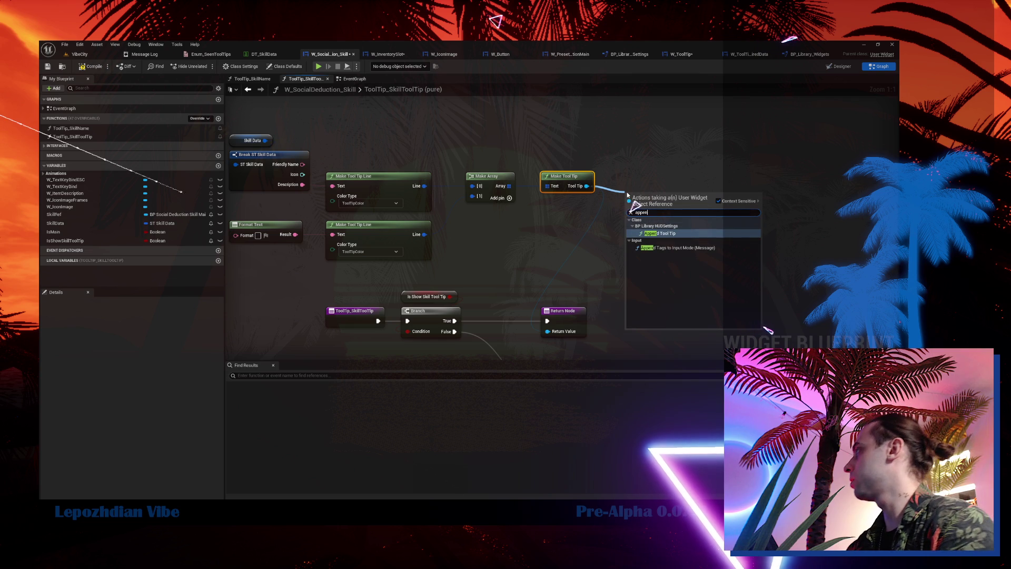
key("Return")
left_click_drag(654, 196, 648, 183)
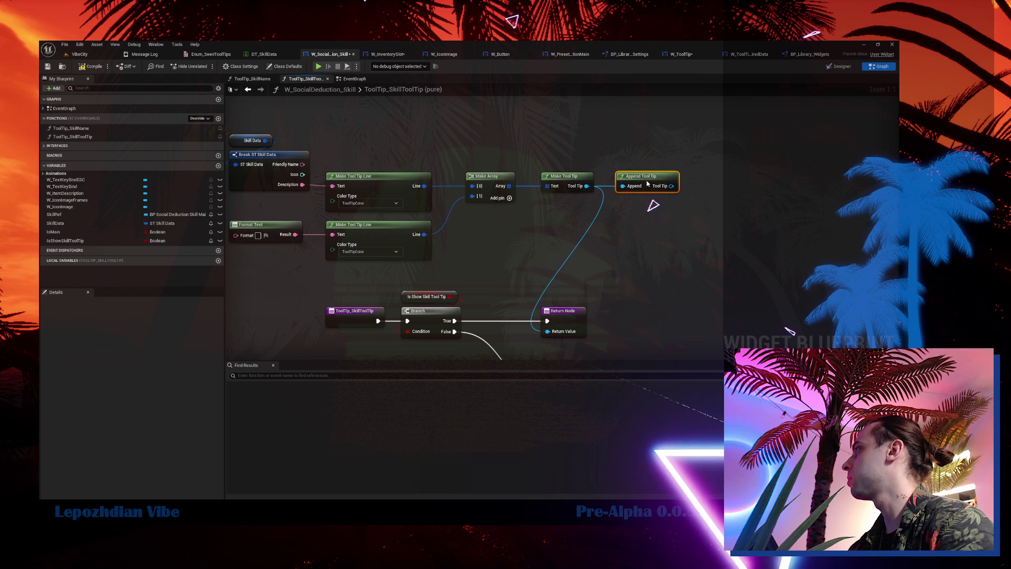
left_click_drag(564, 323, 643, 323)
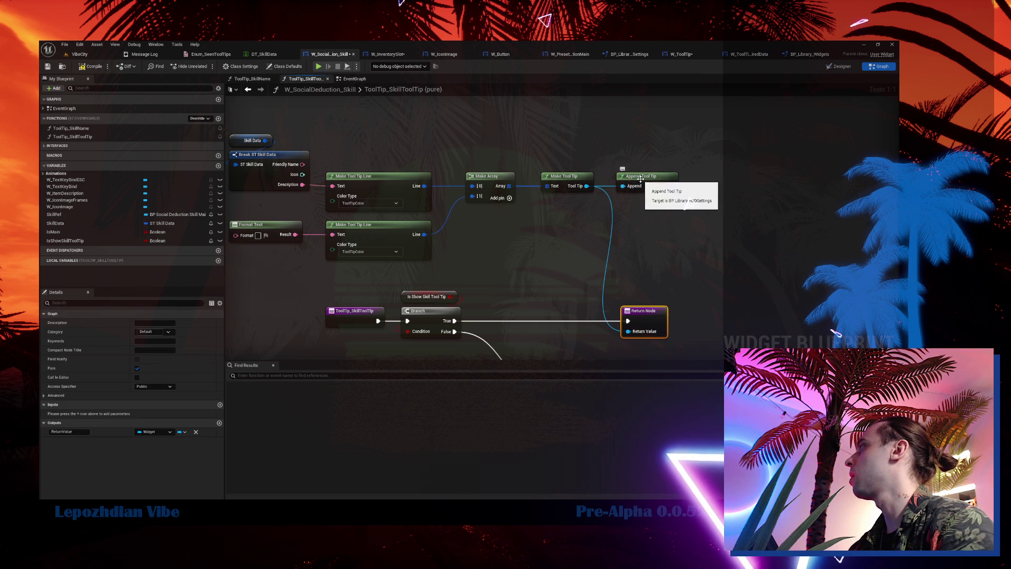
left_click_drag(650, 181, 666, 197)
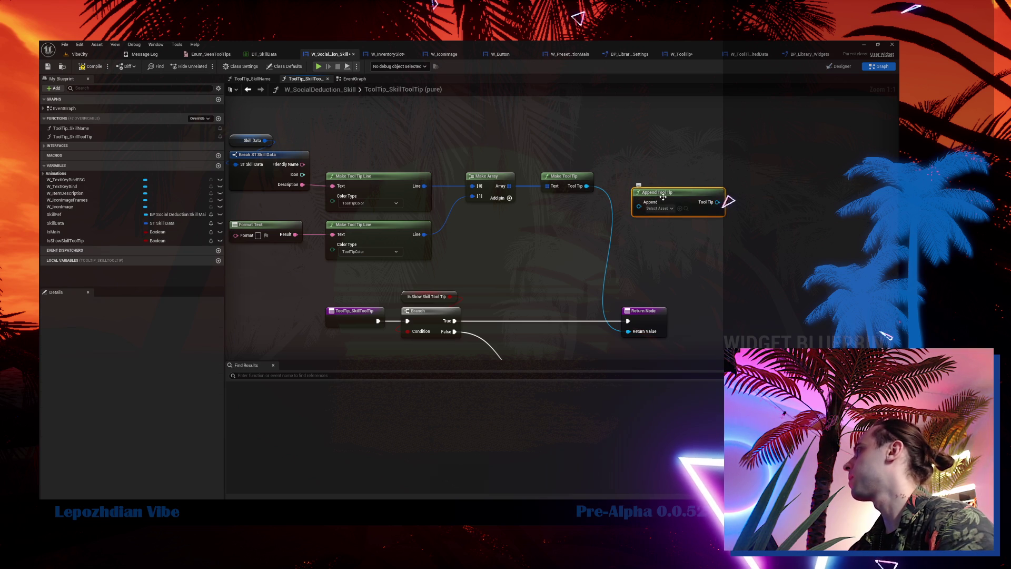
double_click(666, 194)
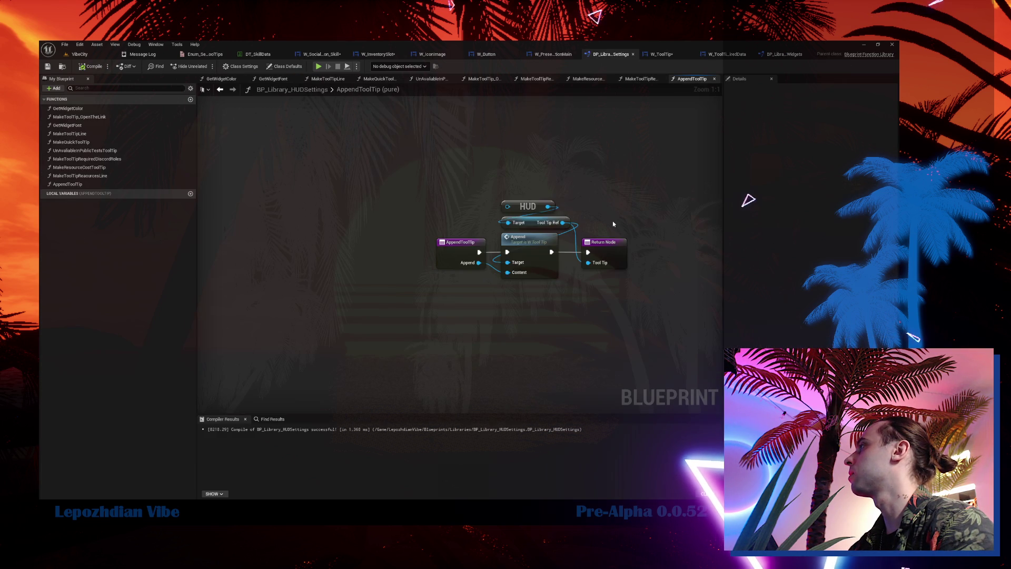
Wire Append into the Content pin and return the tooltip reference as the output.
left_click(458, 248)
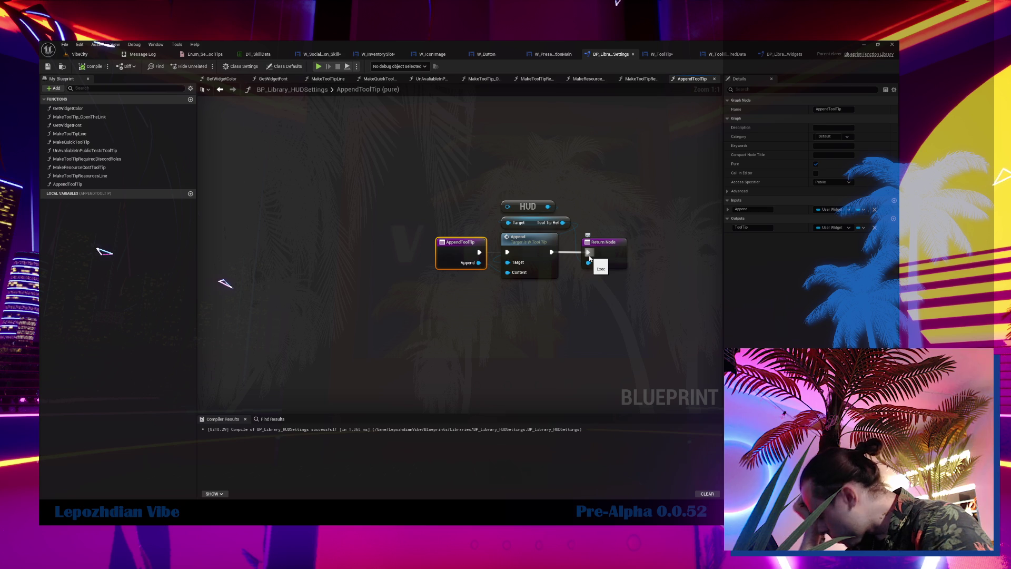
left_click_drag(588, 262, 563, 222)
left_click_drag(479, 262, 507, 272)
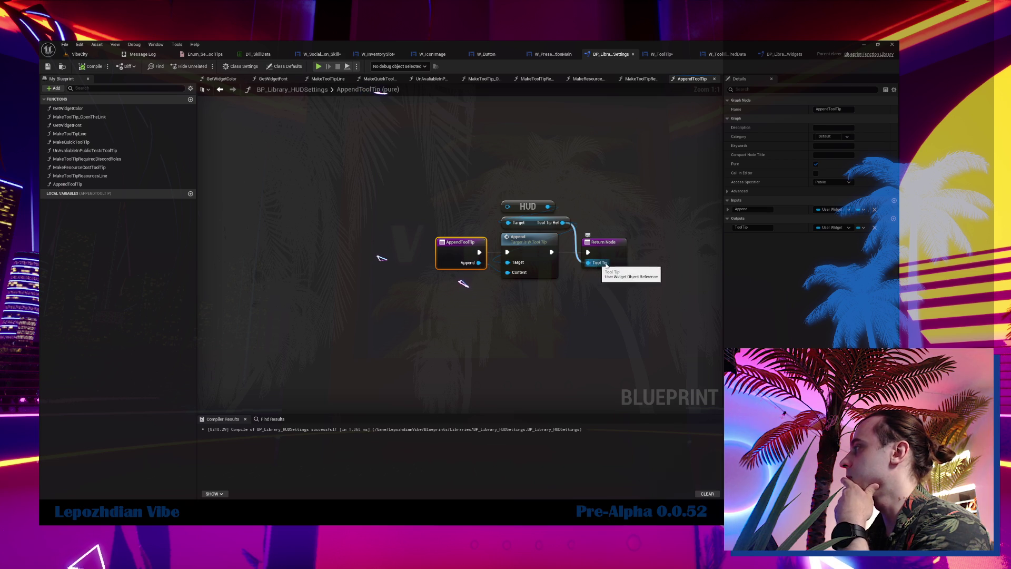
left_click(750, 227)
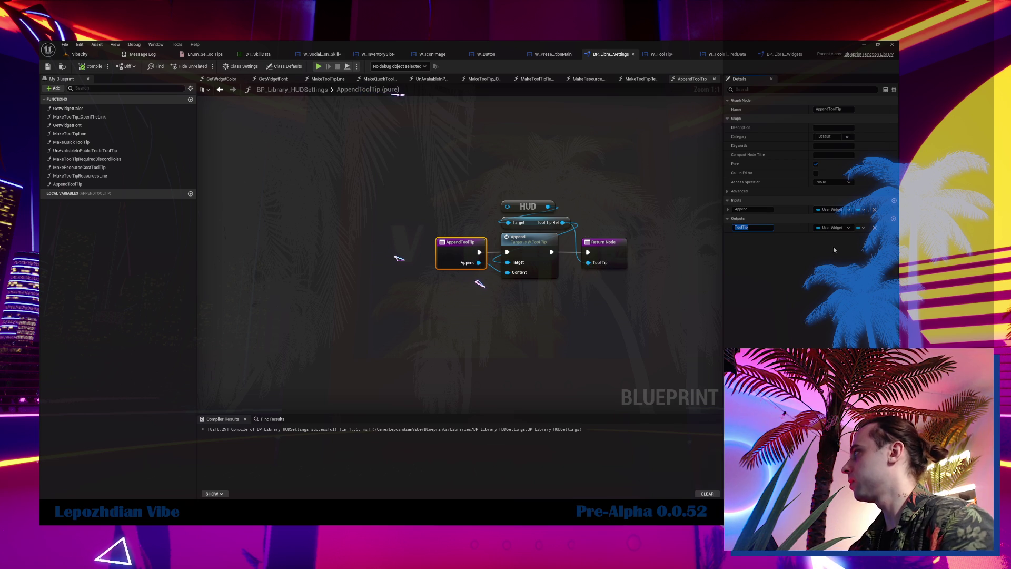
Add a User Widget reference input named Tooltip, placed above Append.
left_click(893, 201)
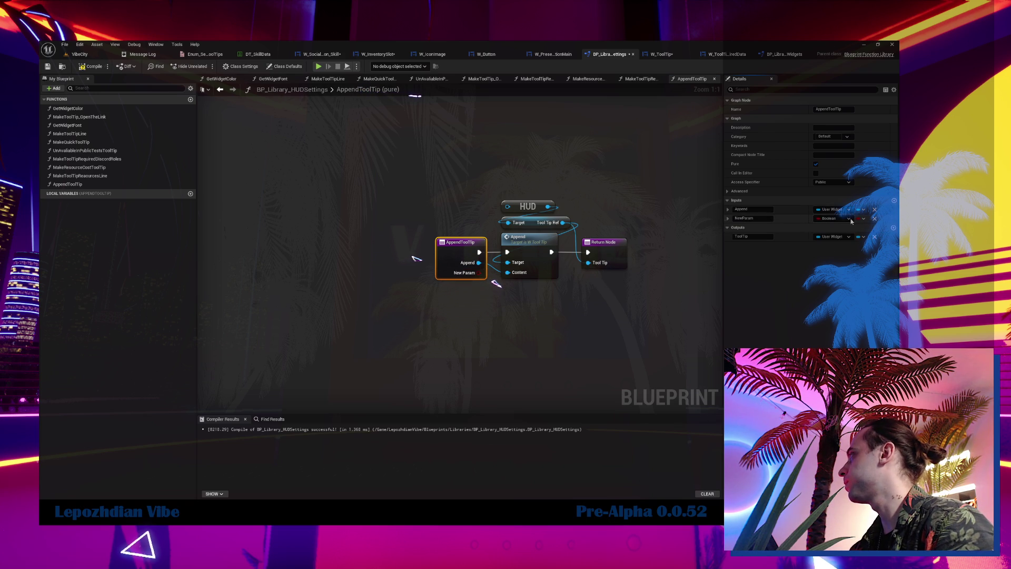
left_click(848, 220)
type("user widg")
mouse_move(826, 285)
left_click(790, 287)
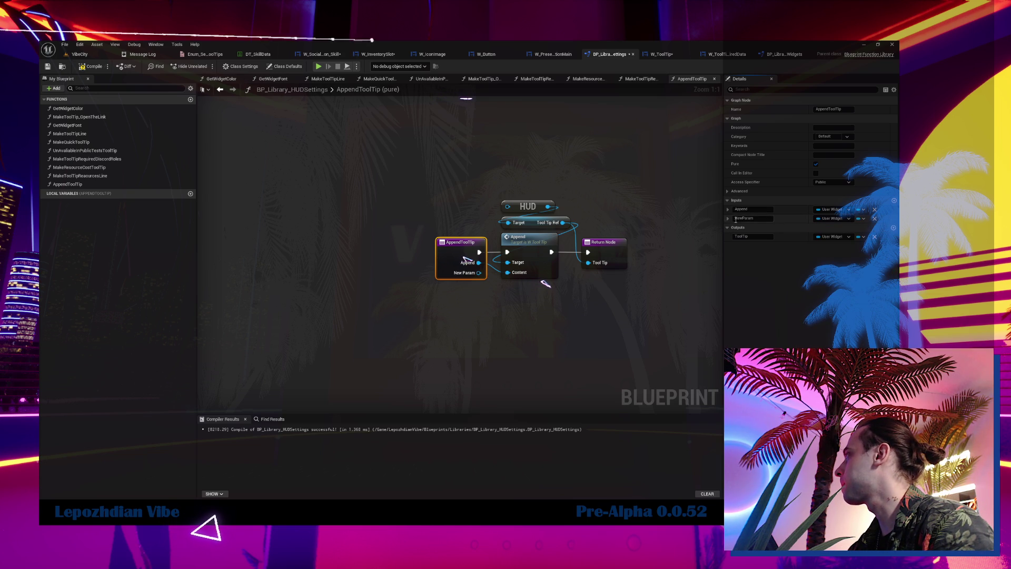
mouse_move(725, 217)
left_mouse_down()
mouse_move(727, 204)
mouse_move(676, 235)
left_mouse_up()
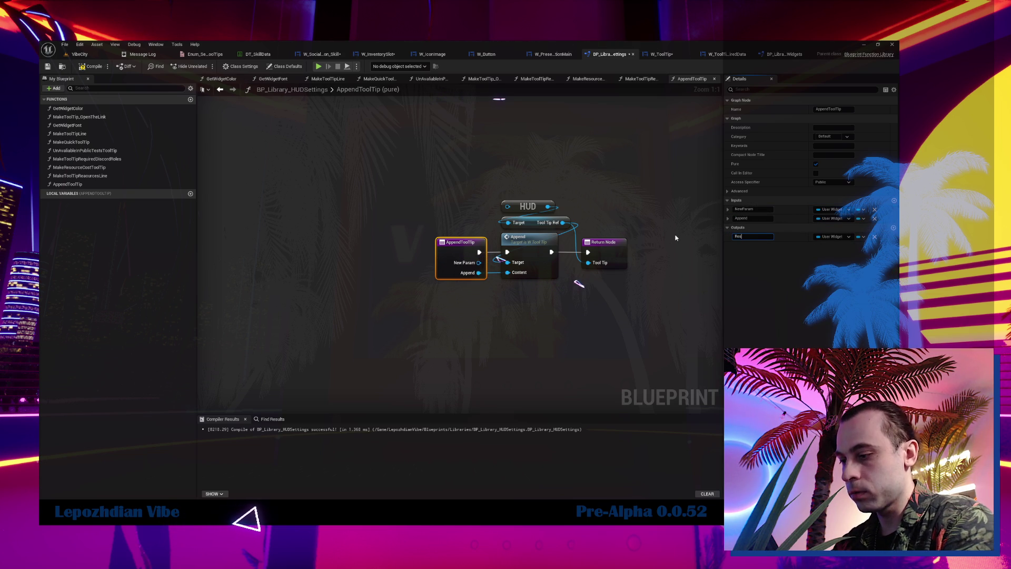
double_click(764, 208)
type("Tooltip")
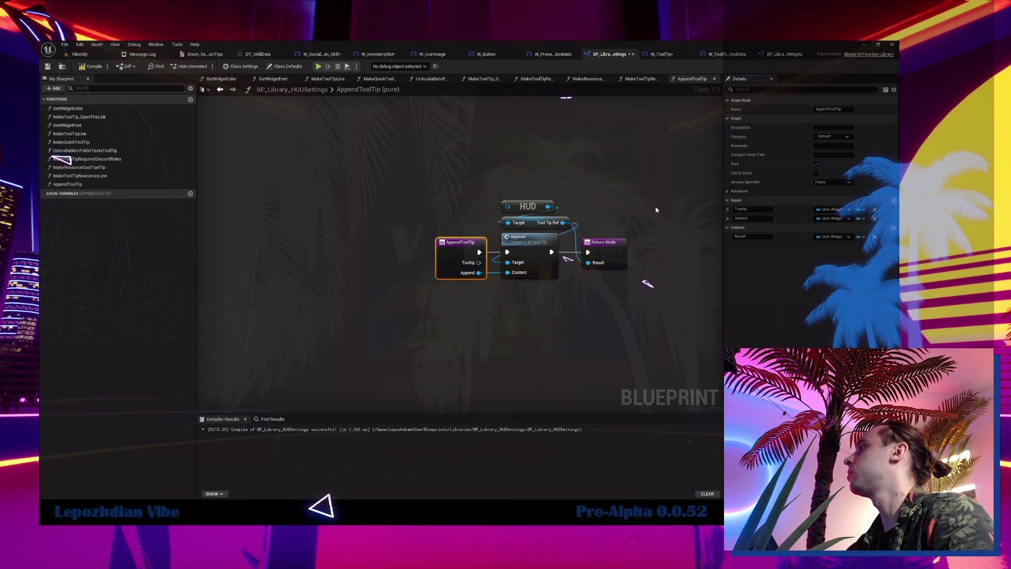
left_click_drag(553, 223, 591, 224)
Cast the Tooltip input to W_ToolTip using a pure Cast To W_ToolTip node.
mouse_move(570, 164)
left_mouse_down()
mouse_move(589, 226)
mouse_move(483, 212)
left_mouse_up()
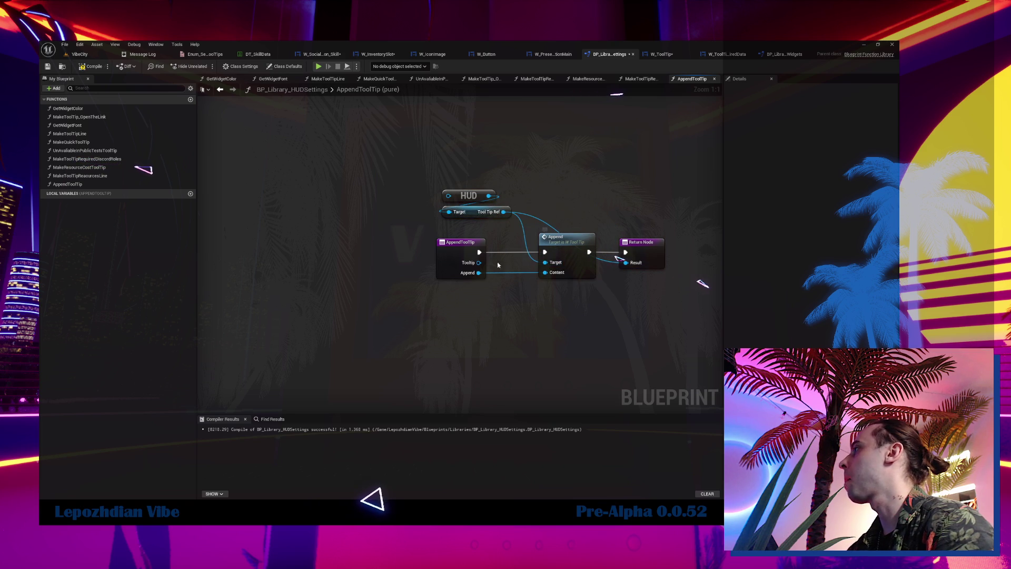
left_click_drag(479, 263, 543, 207)
type("cast tooltip")
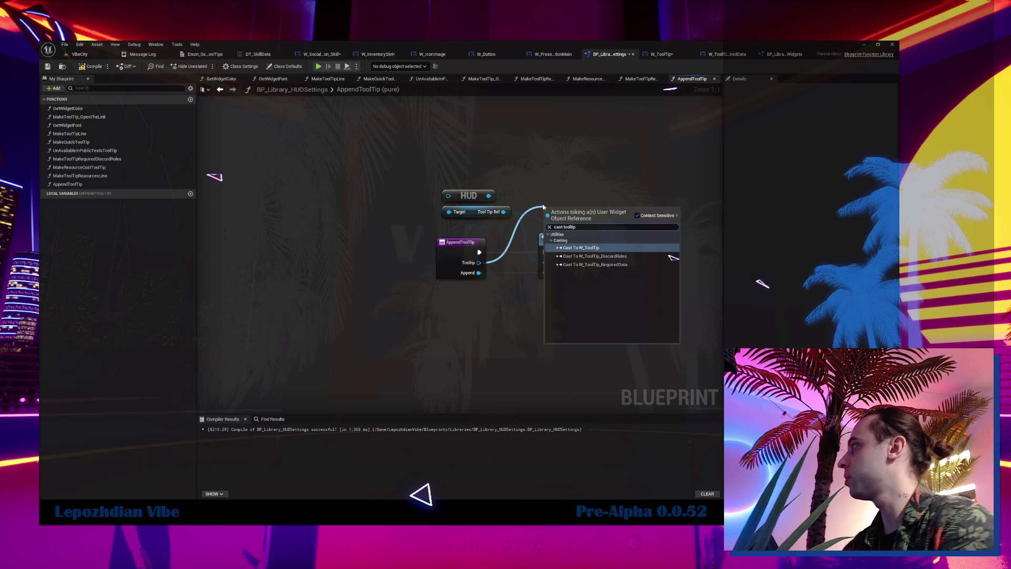
left_click(580, 247)
mouse_move(587, 209)
left_mouse_down()
mouse_move(587, 189)
mouse_move(545, 262)
left_mouse_up()
right_click(587, 190)
left_click(621, 362)
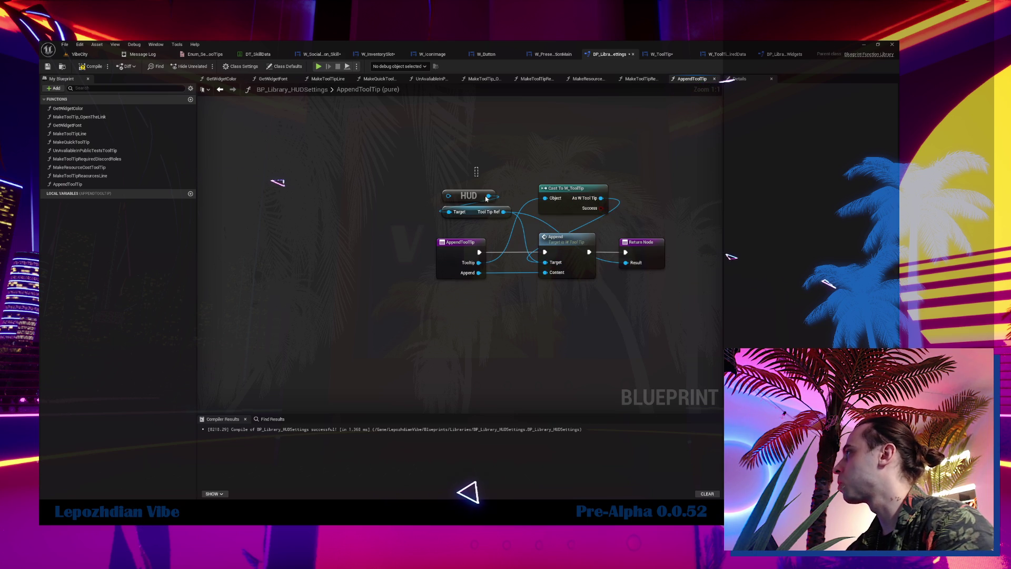
Rearrange the cast, HUD getter, Append and Return nodes into a tidy layout.
left_click_drag(476, 214, 636, 136)
mouse_move(567, 193)
left_mouse_down()
mouse_move(471, 209)
mouse_move(384, 188)
left_mouse_up()
left_click_drag(534, 248, 537, 251)
mouse_move(464, 232)
left_mouse_down()
mouse_move(517, 233)
mouse_move(350, 193)
mouse_move(424, 204)
left_mouse_up()
mouse_move(456, 103)
left_mouse_down()
mouse_move(558, 138)
mouse_move(582, 217)
left_mouse_up()
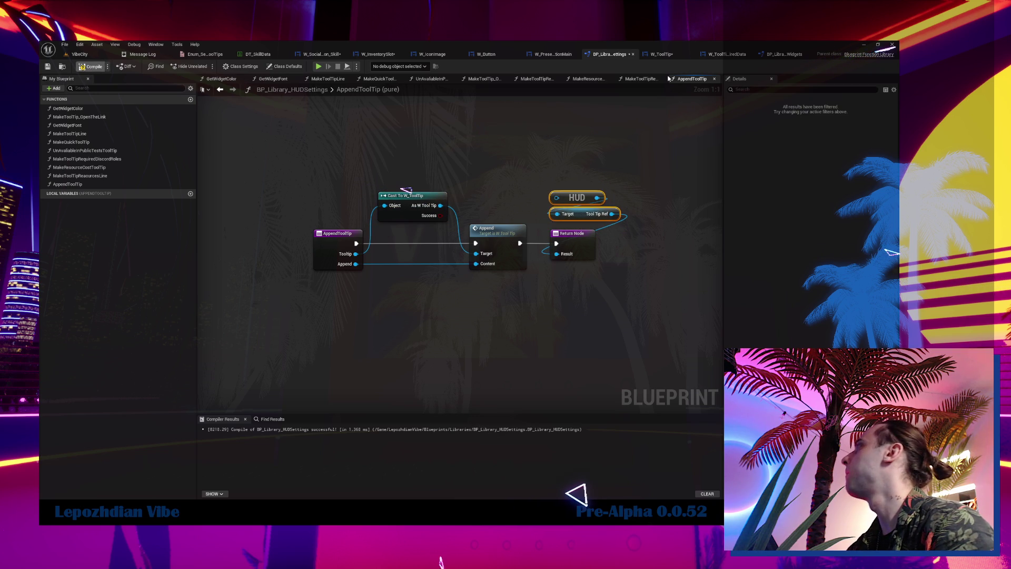
left_click(321, 55)
Replace Make Tool Tip with Make Quick Tool Tip fed by the skill description, returning Append Tool Tip's result.
mouse_move(586, 186)
left_mouse_down()
mouse_move(640, 206)
mouse_move(664, 190)
mouse_move(525, 252)
left_mouse_up()
type("make qu")
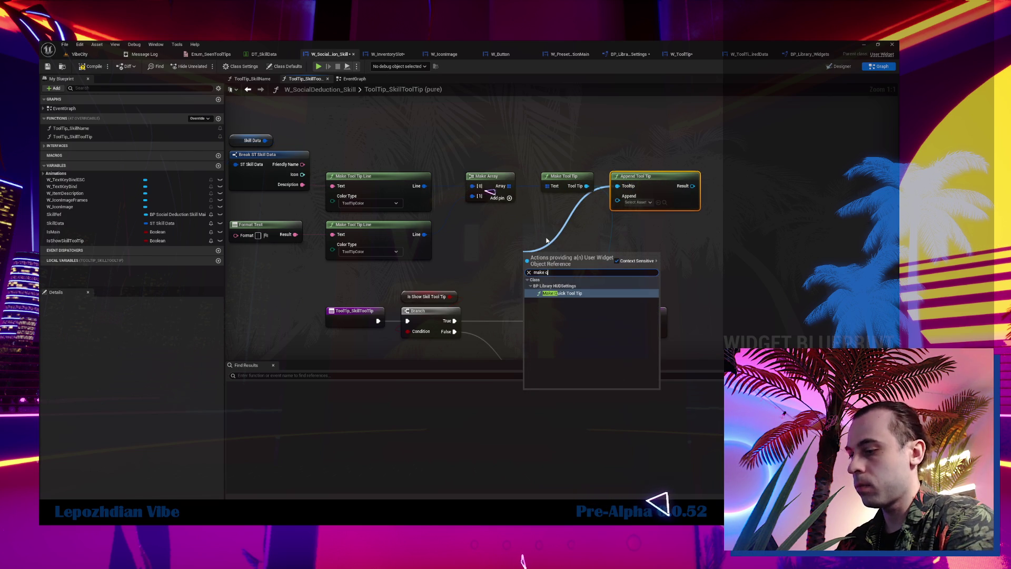
left_click(574, 294)
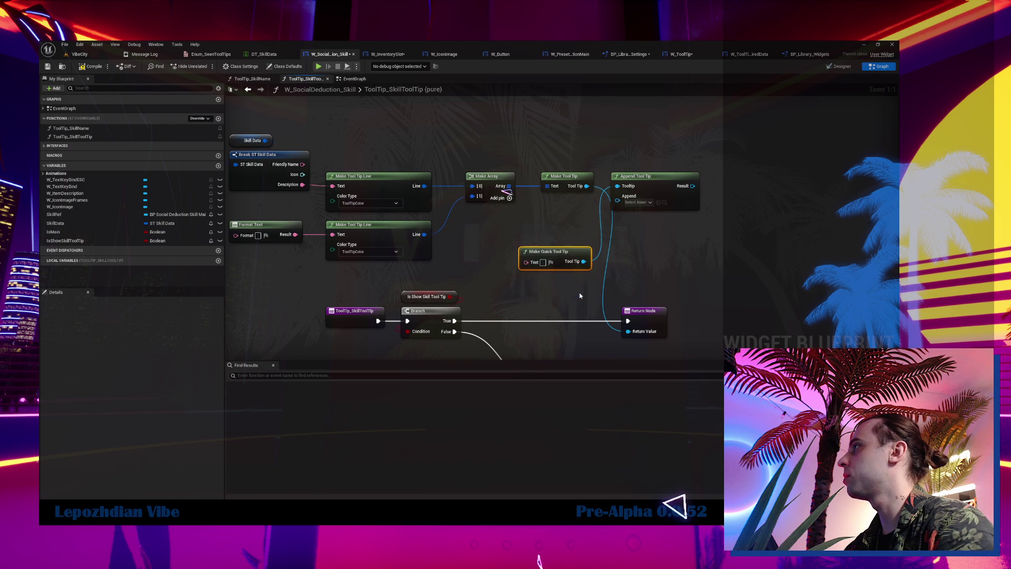
mouse_move(303, 184)
left_mouse_down()
mouse_move(526, 262)
mouse_move(563, 256)
mouse_move(568, 136)
mouse_move(617, 186)
left_mouse_up()
left_click(564, 176)
key("Delete")
left_click_drag(384, 161, 425, 187)
left_click_drag(479, 215, 480, 234)
key("Delete")
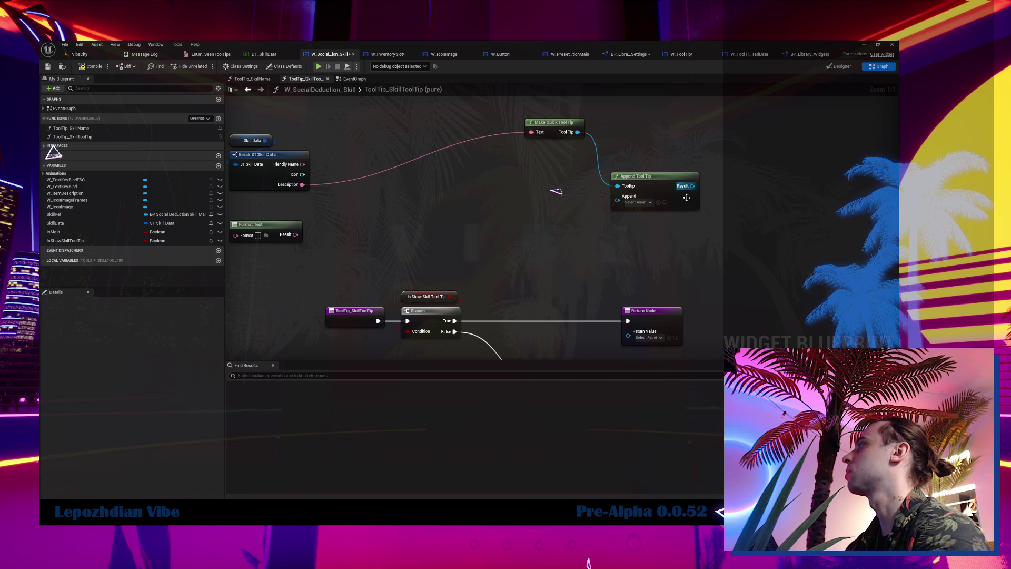
left_click_drag(692, 186, 655, 331)
Add a Make Resource Cost Tool Tip feeding Append Tool Tip and inspect its definition.
left_click_drag(553, 124, 365, 179)
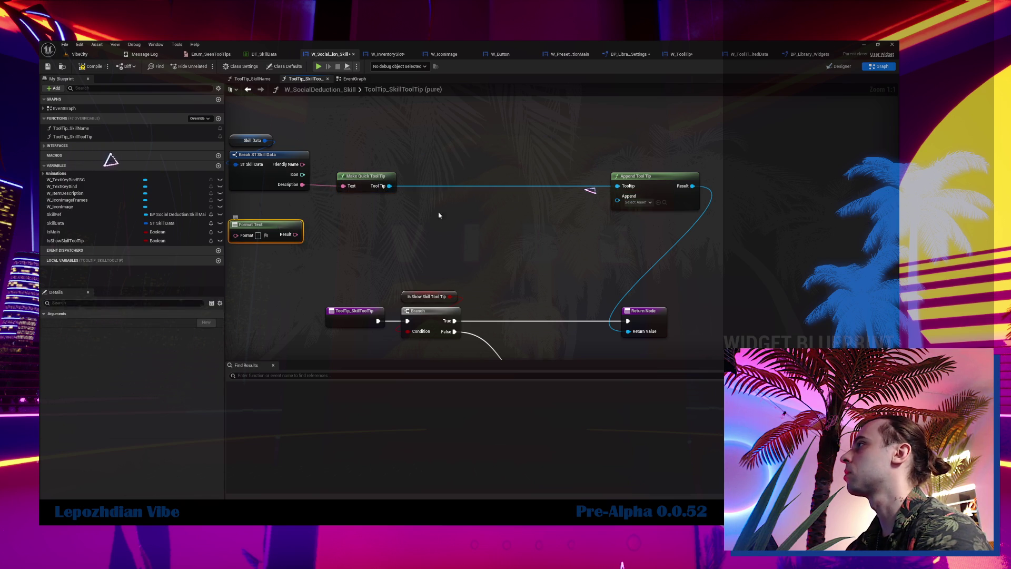
mouse_move(651, 192)
left_mouse_down()
mouse_move(489, 192)
mouse_move(416, 209)
left_mouse_up()
type("make")
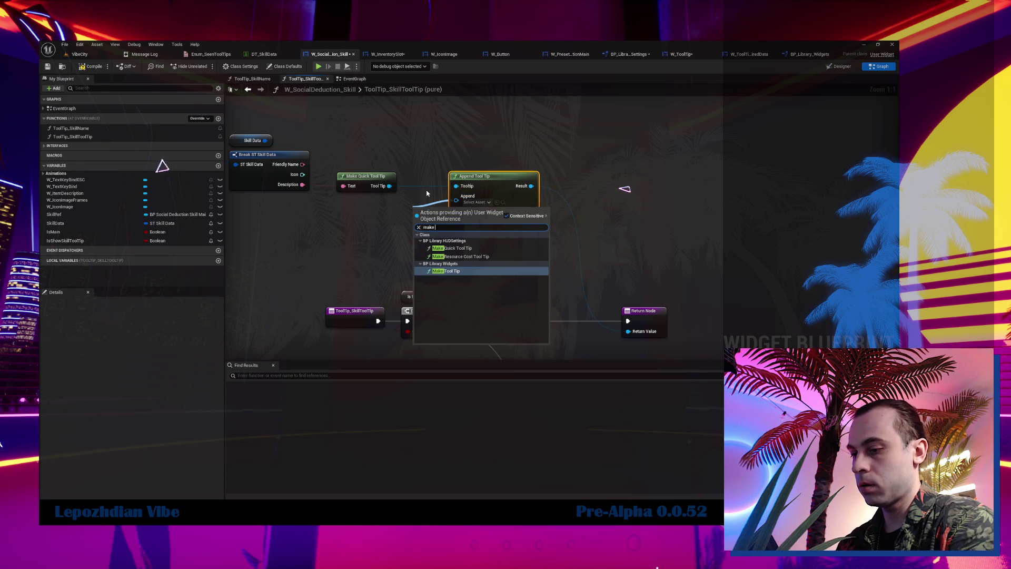
type(" re")
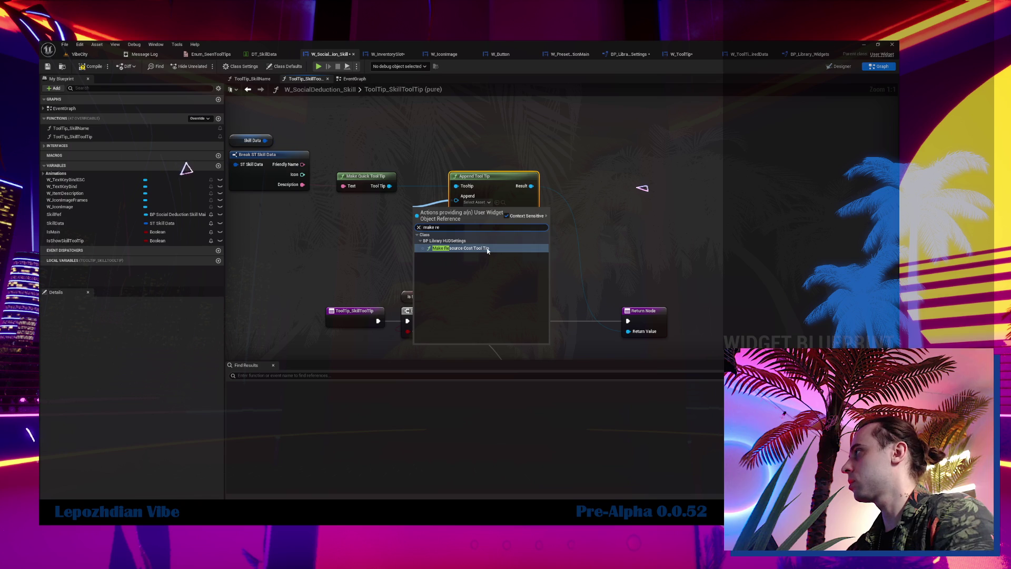
left_click(488, 249)
mouse_move(422, 214)
left_mouse_down()
mouse_move(335, 215)
mouse_move(385, 211)
left_mouse_up()
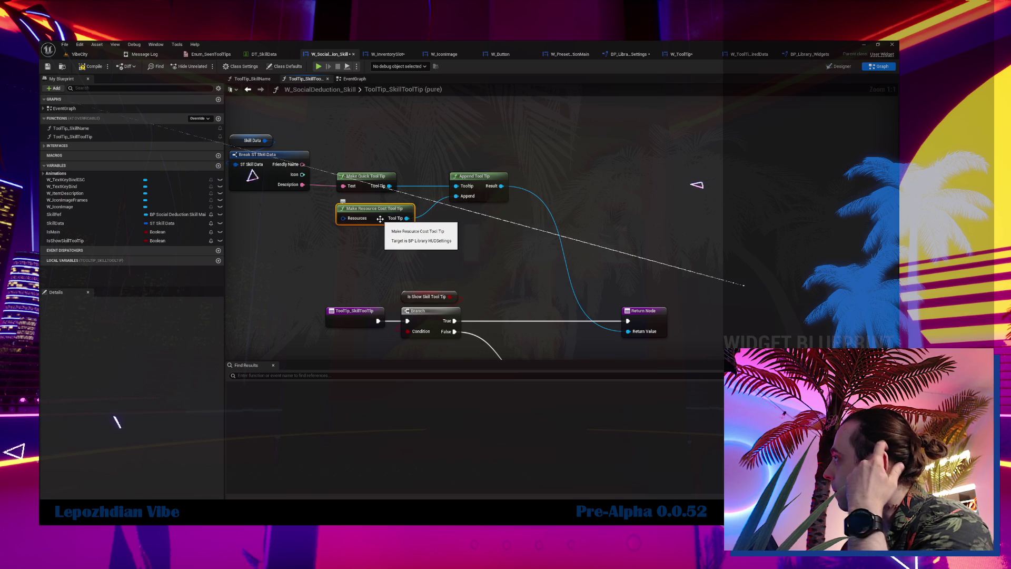
double_click(384, 210)
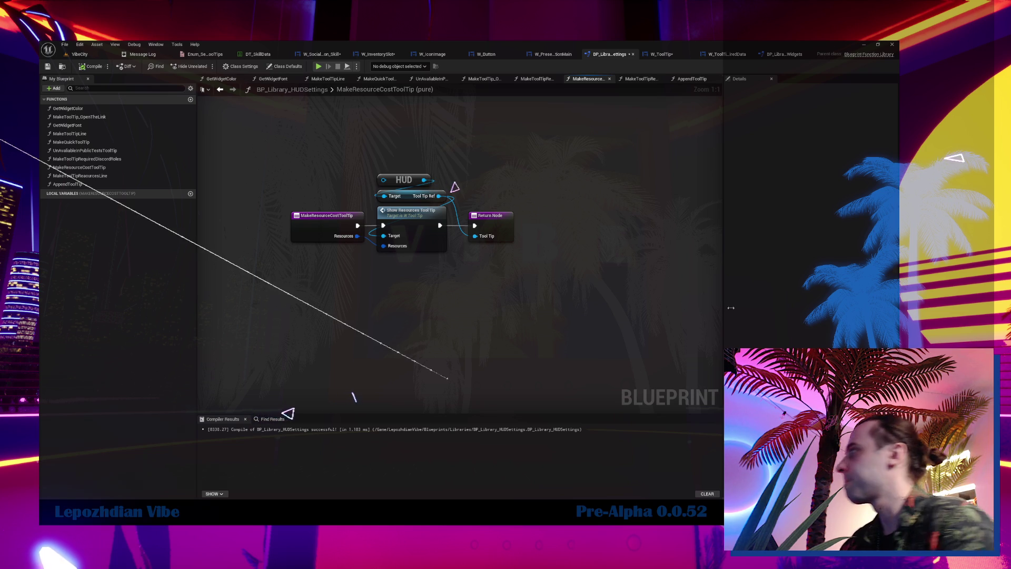
left_click(672, 55)
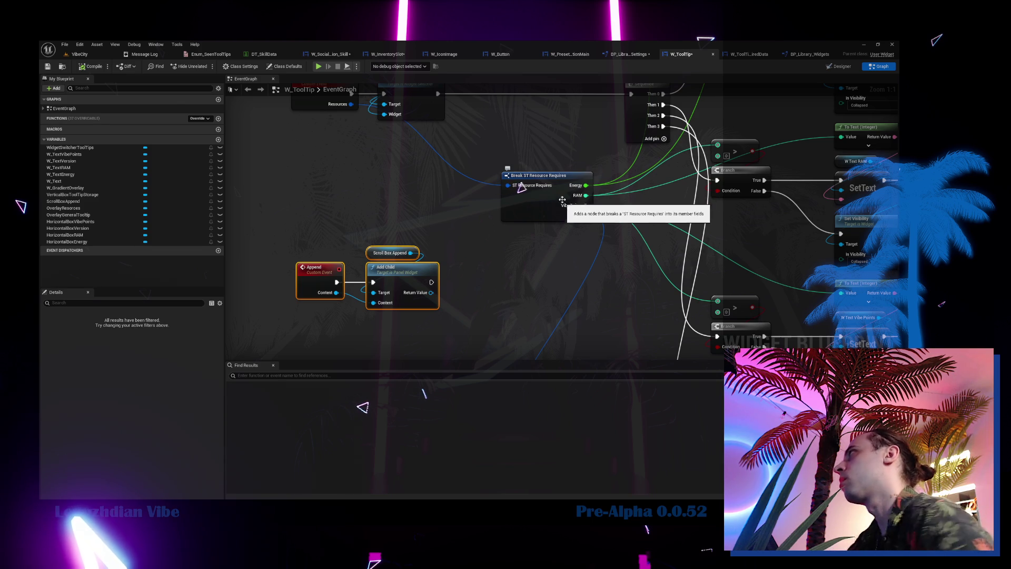
Inspect the MakeToolTipResourcesLine function in BP_Library_HUDSettings, then delete it.
left_click(622, 56)
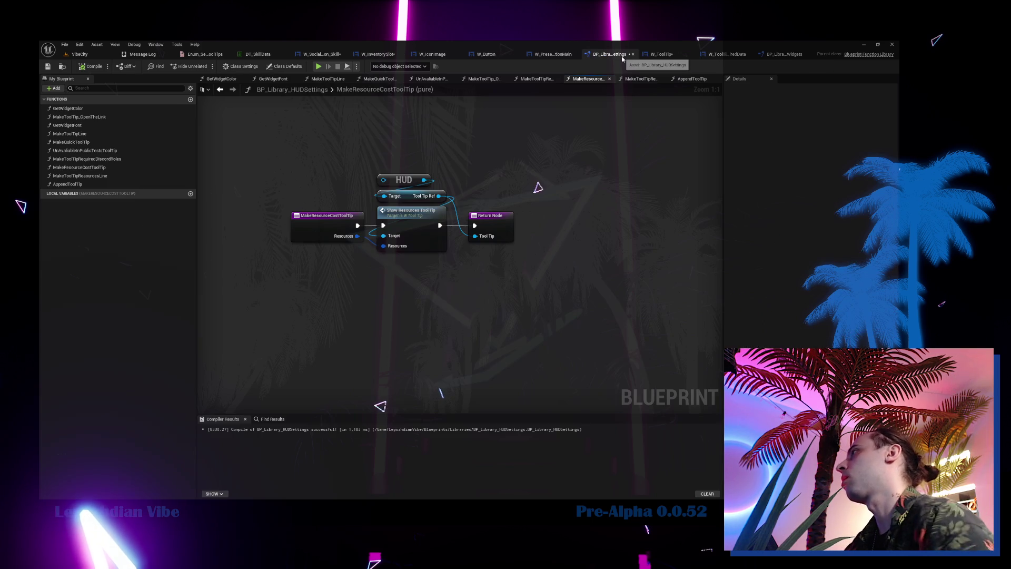
left_click(308, 229)
double_click(99, 176)
left_click(100, 177)
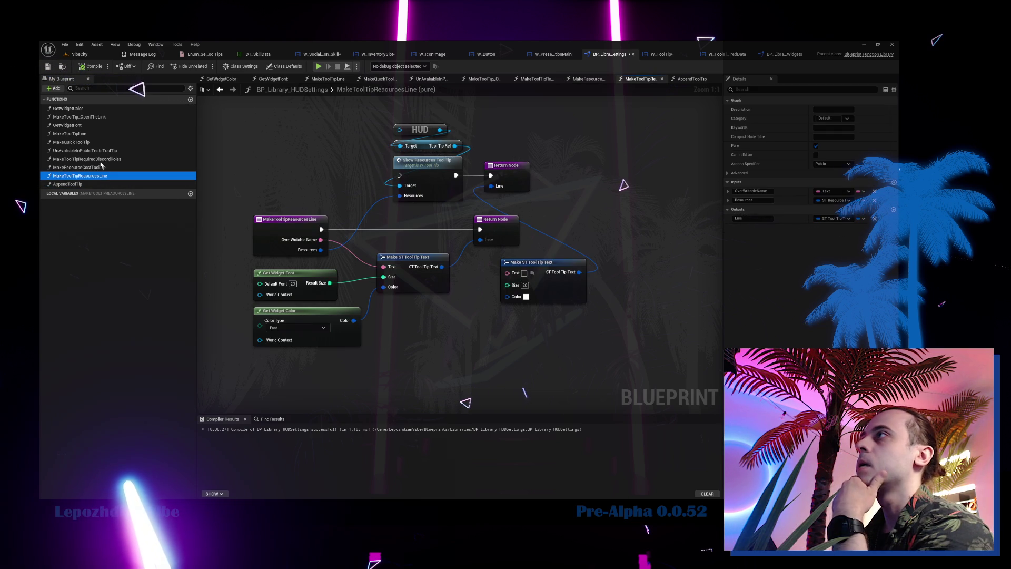
key("Delete")
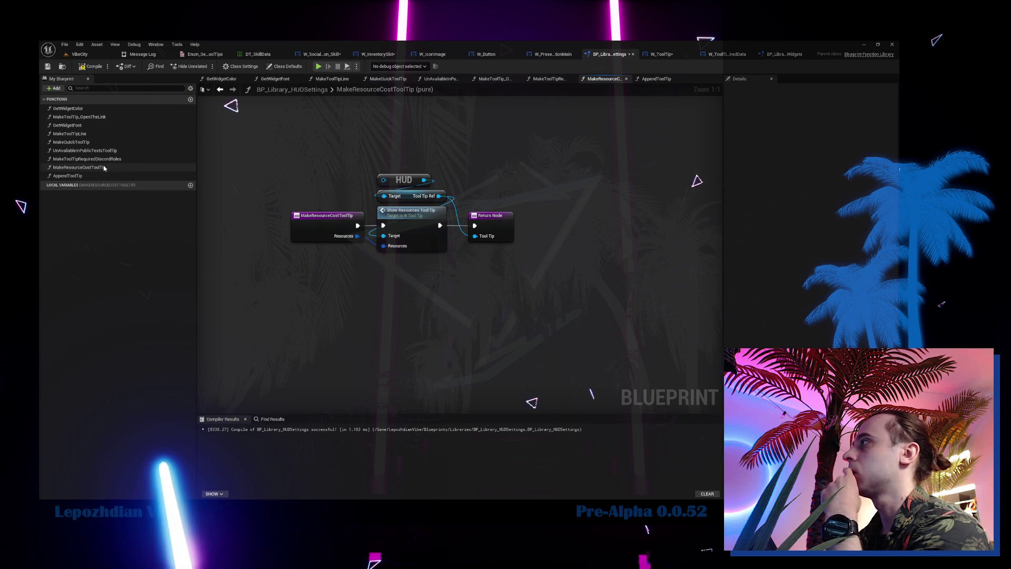
Add a Text input named OverWritableCostName to the MakeResourceCostToolTip entry node.
left_click(328, 226)
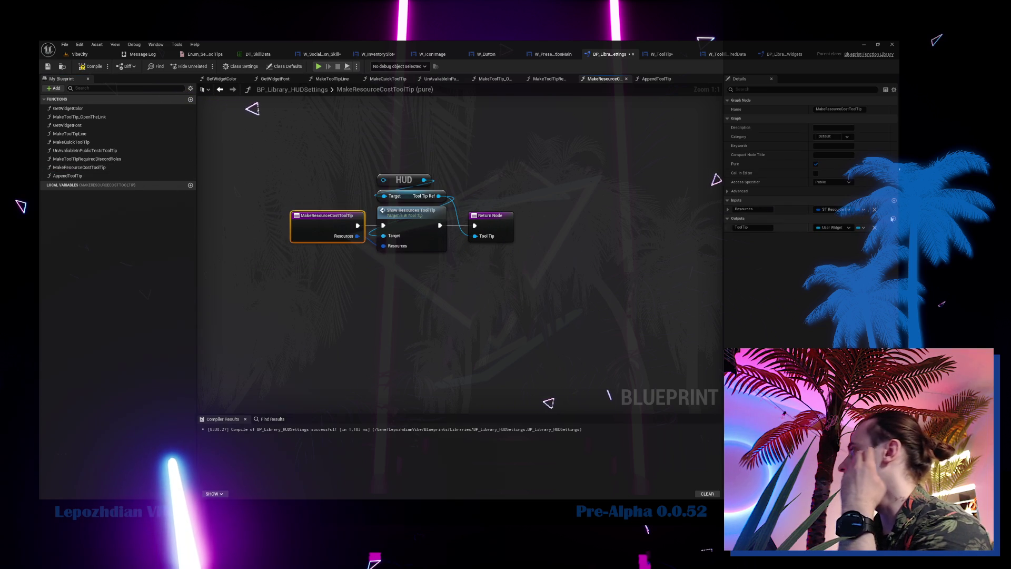
left_click(894, 200)
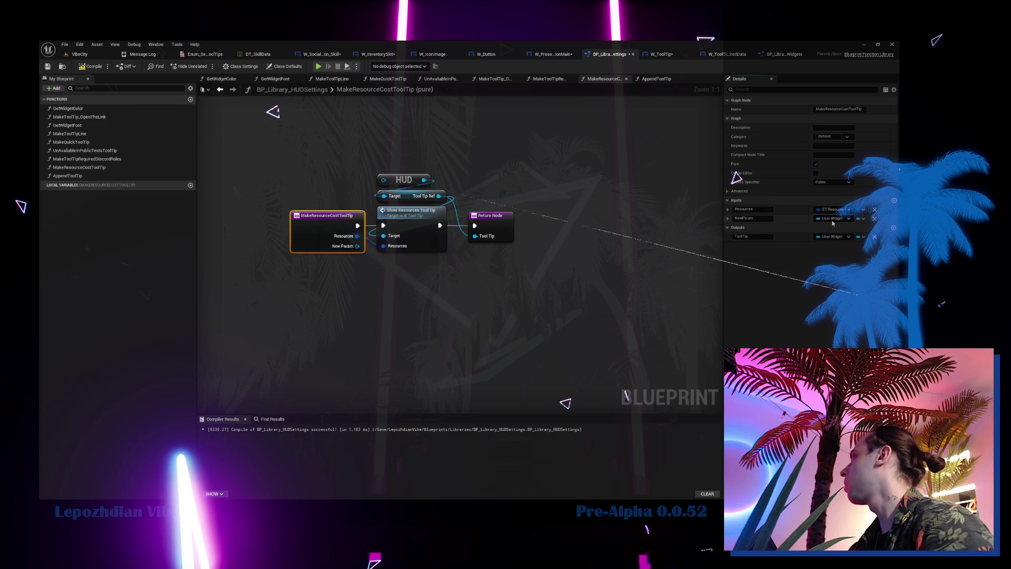
left_click(834, 219)
left_click(823, 285)
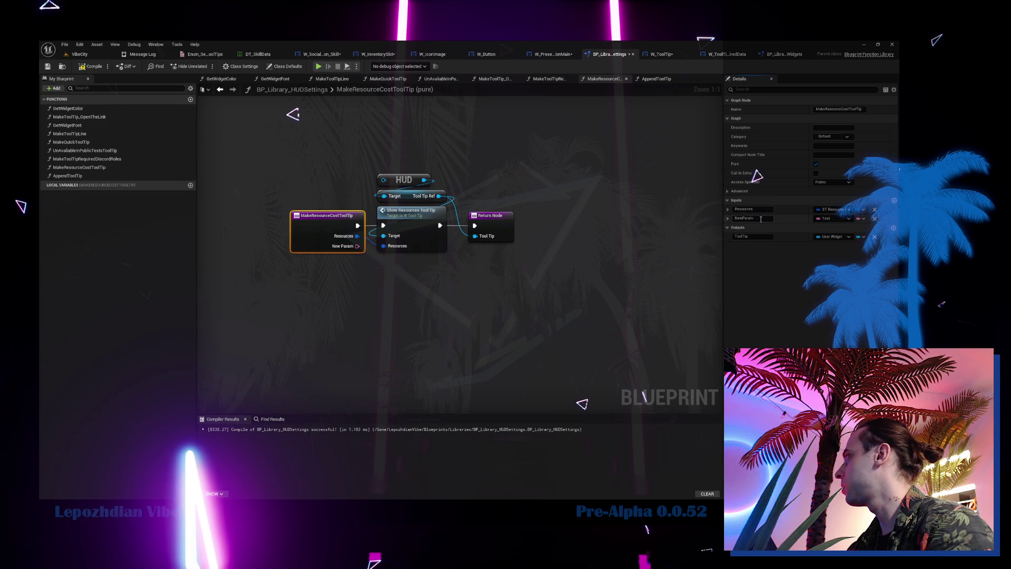
type("O")
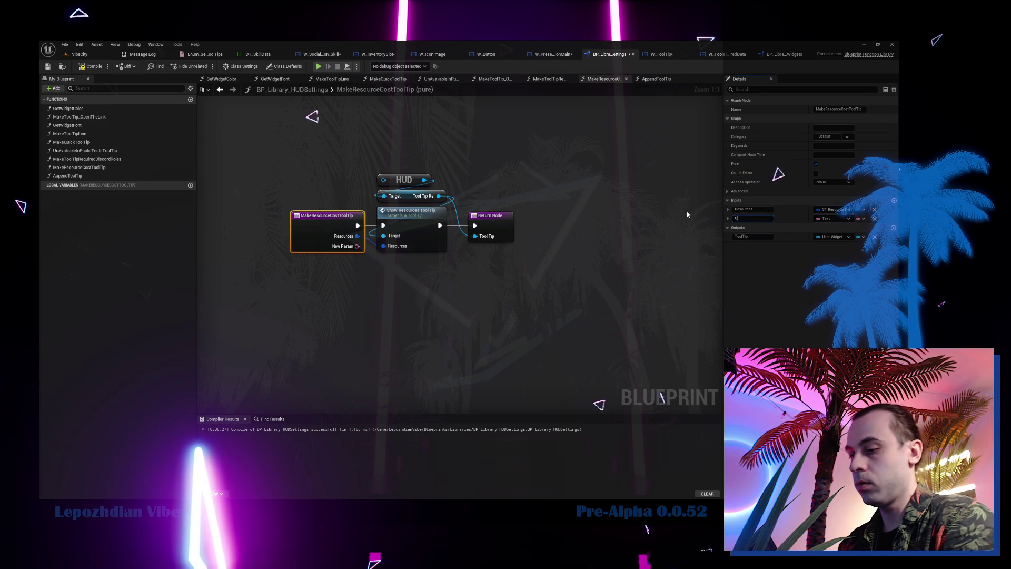
type("ver")
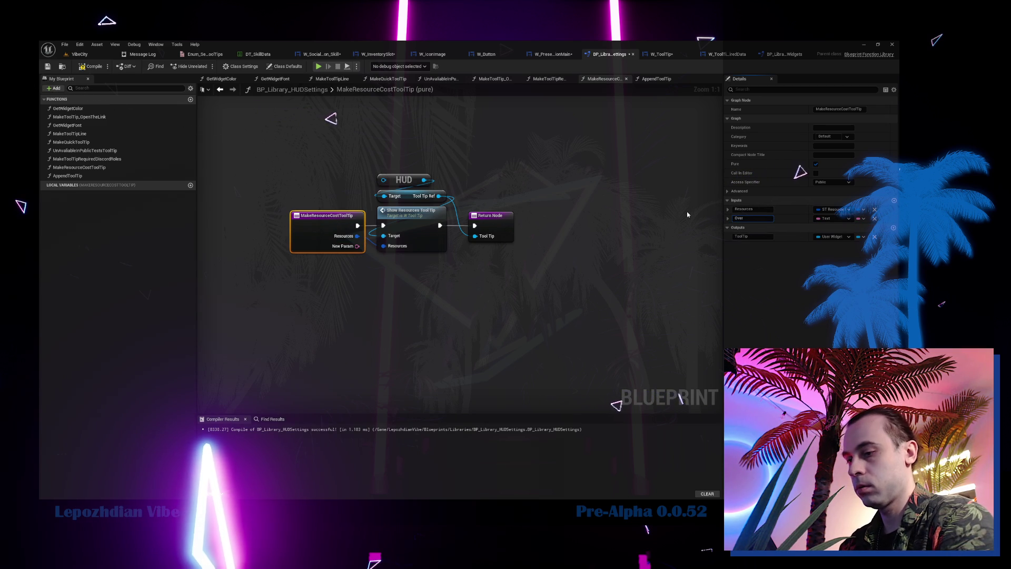
type("Writable")
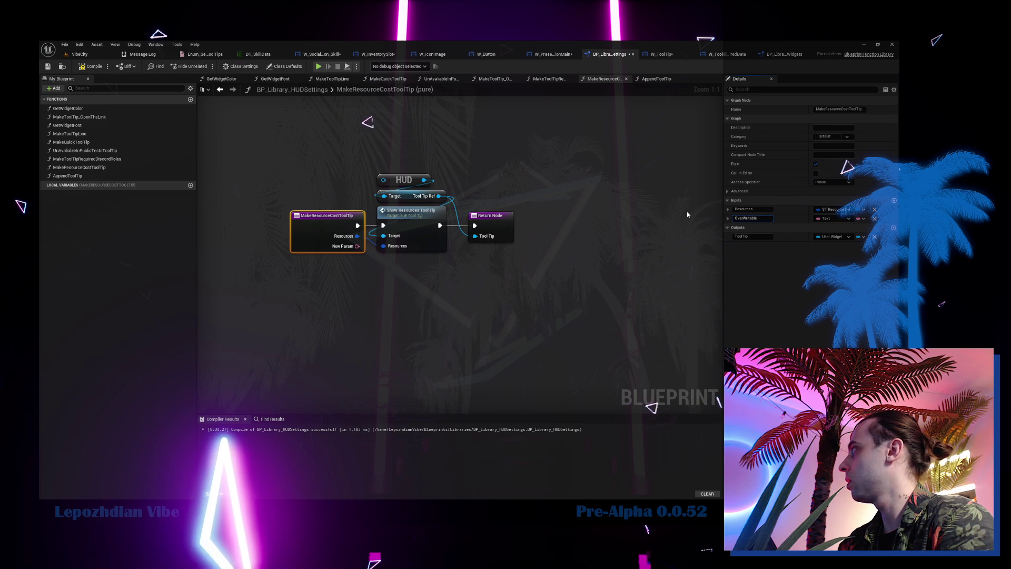
type("CostName")
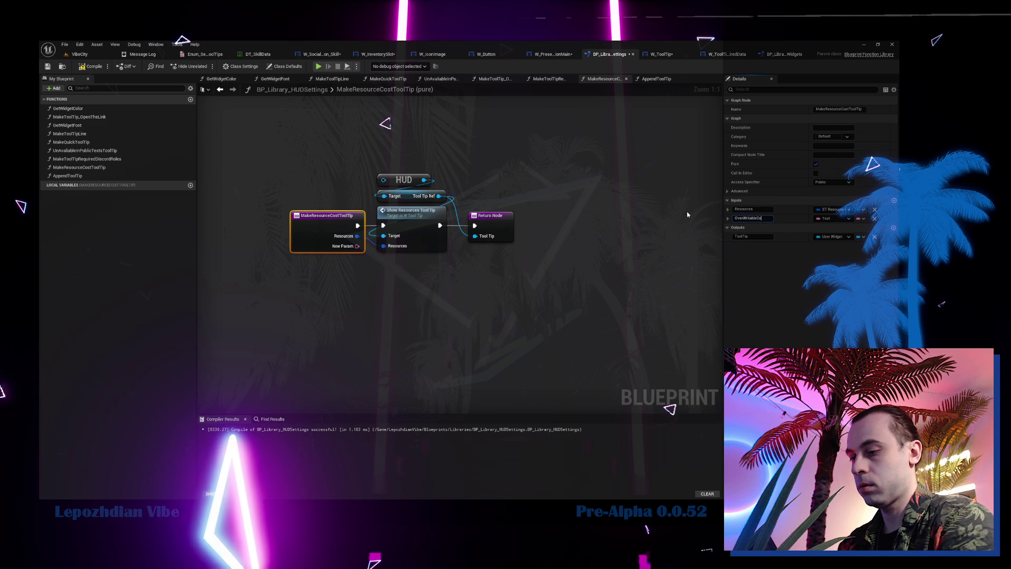
key("Return")
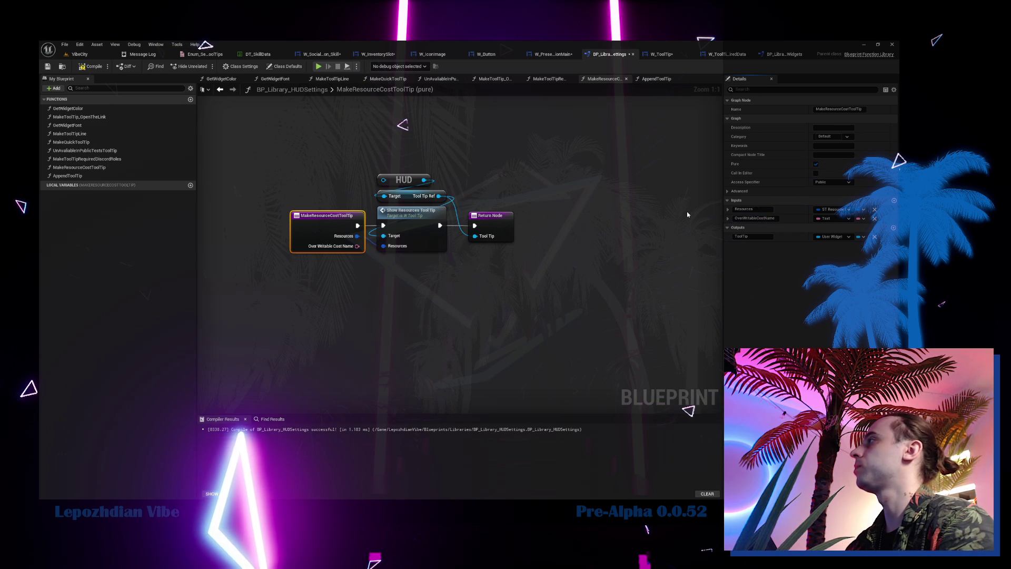
double_click(421, 227)
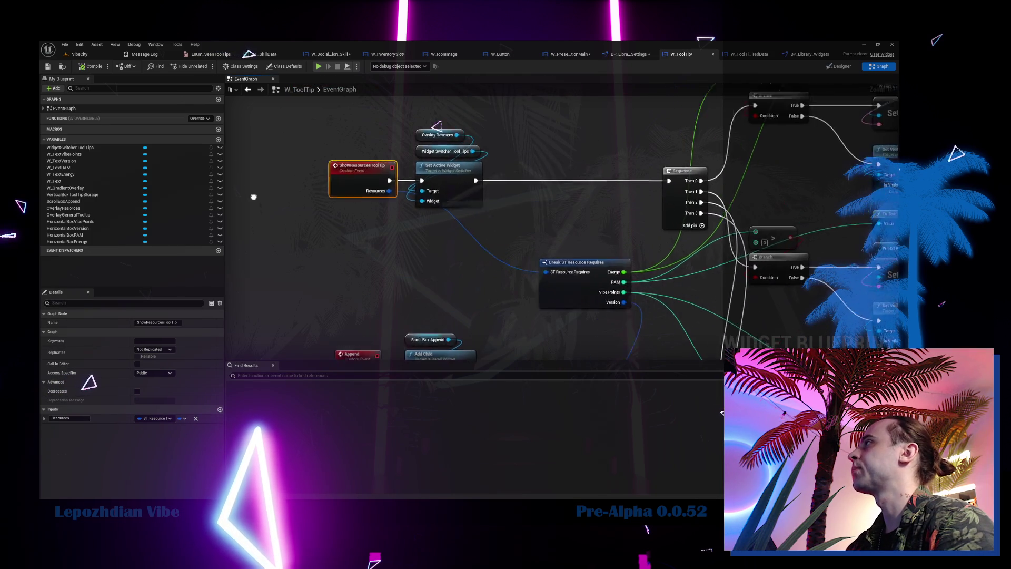
Move the ShowResourcesToolTip event to the left of its wire chain.
left_click_drag(428, 204, 282, 205)
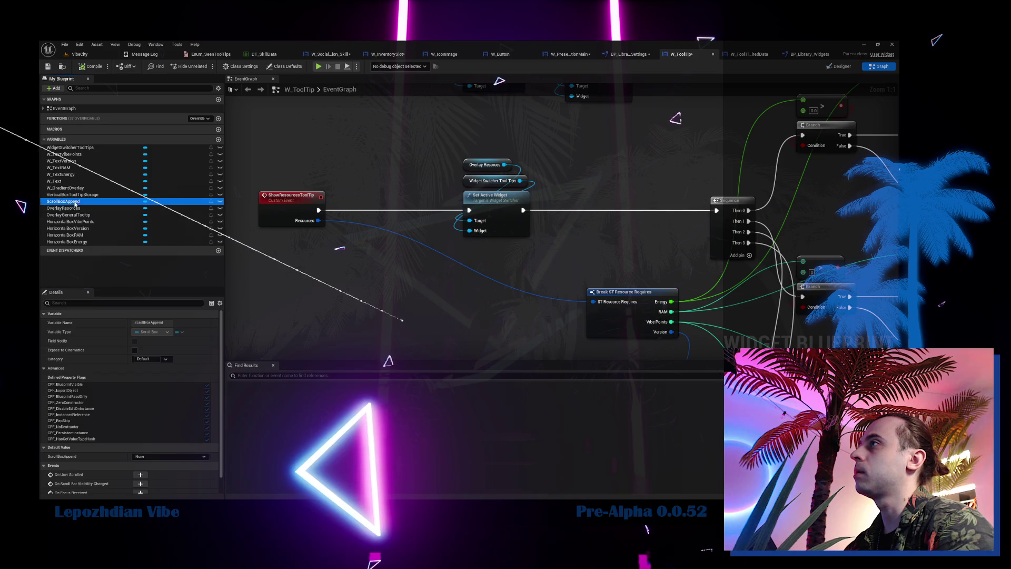
Drop a Scroll Box Append getter into W_ToolTip's event graph beside the resources chain.
left_click_drag(62, 201, 340, 272)
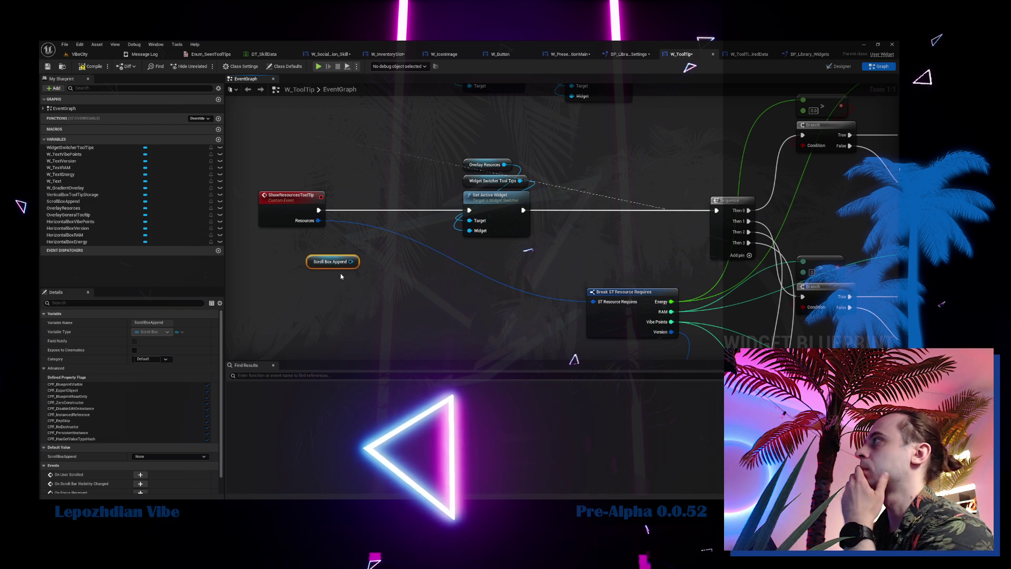
scroll(341, 276, "down", 2)
mouse_move(337, 276)
left_mouse_down()
mouse_move(322, 390)
mouse_move(310, 117)
mouse_move(315, 234)
mouse_move(330, 265)
left_mouse_up()
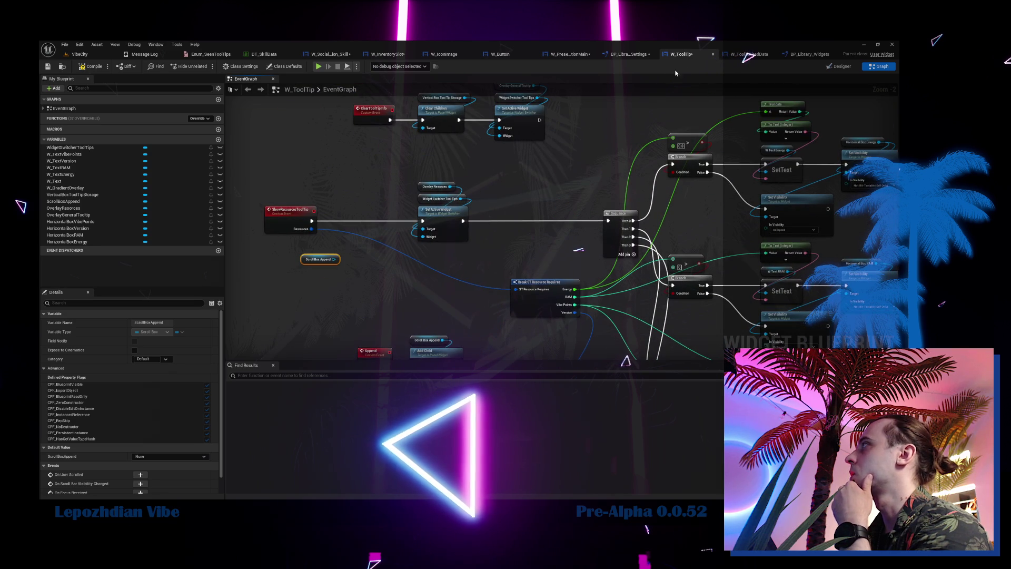
left_click(557, 56)
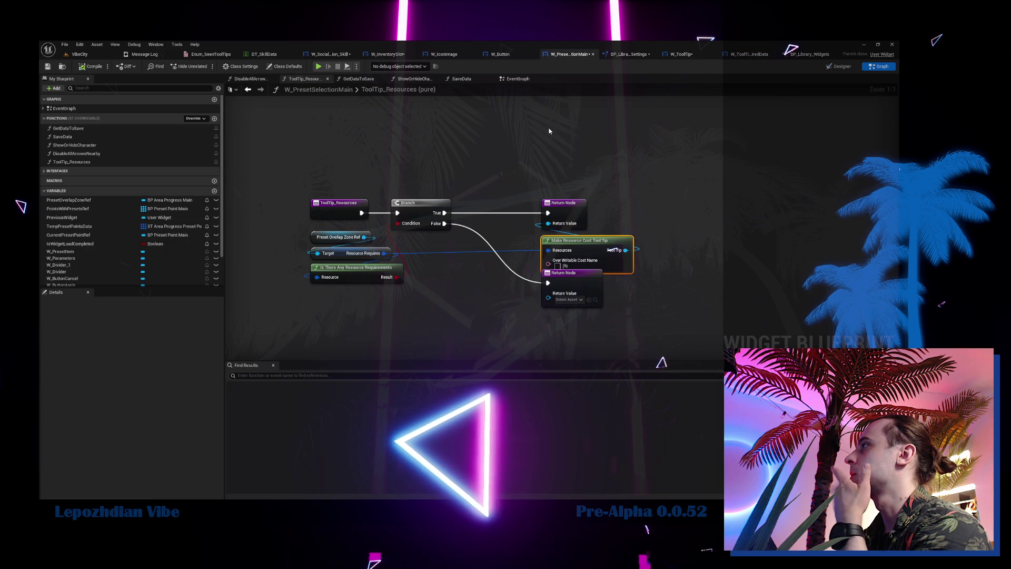
left_click_drag(567, 288, 565, 315)
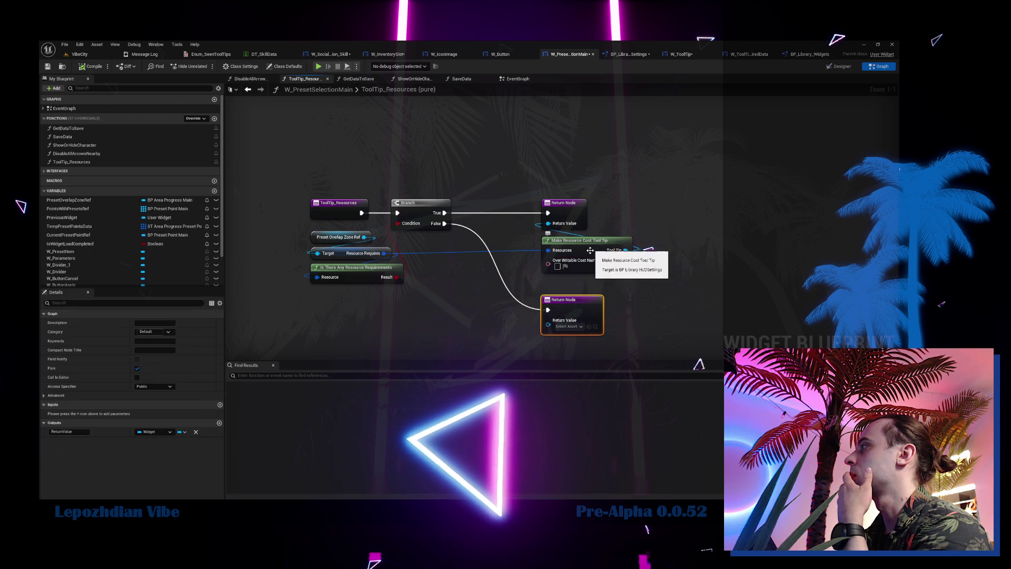
left_click(328, 55)
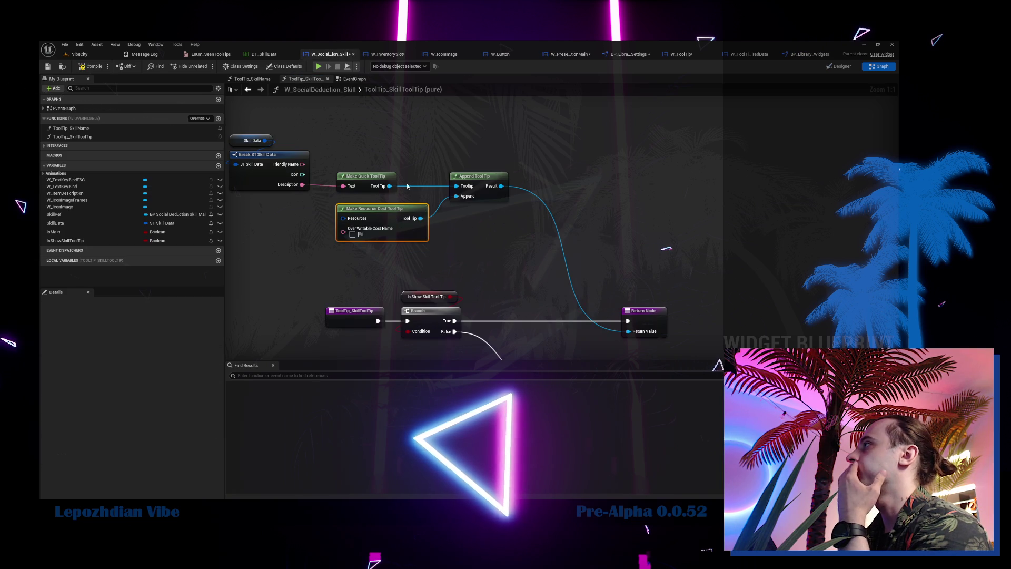
double_click(361, 176)
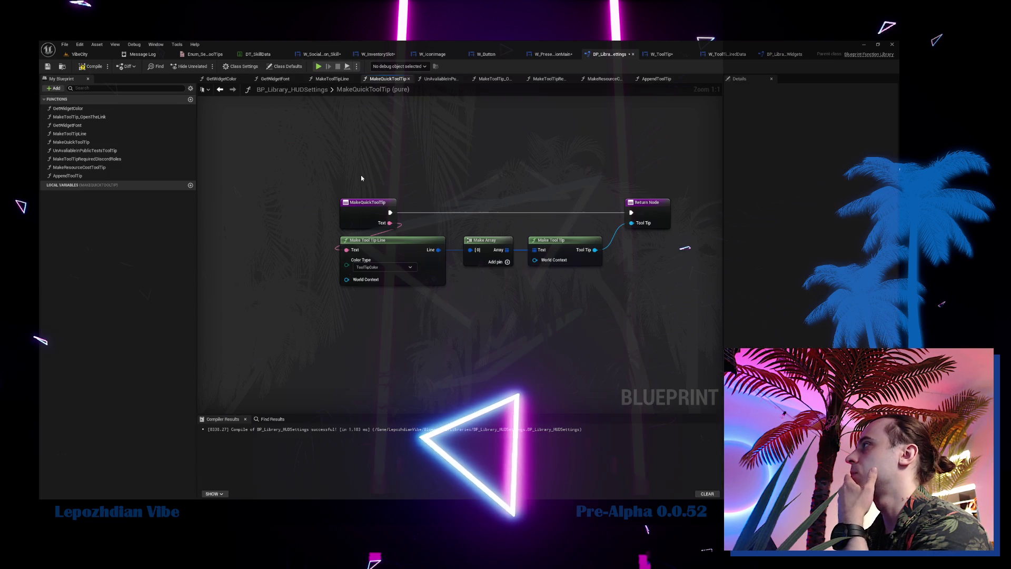
left_click(665, 209)
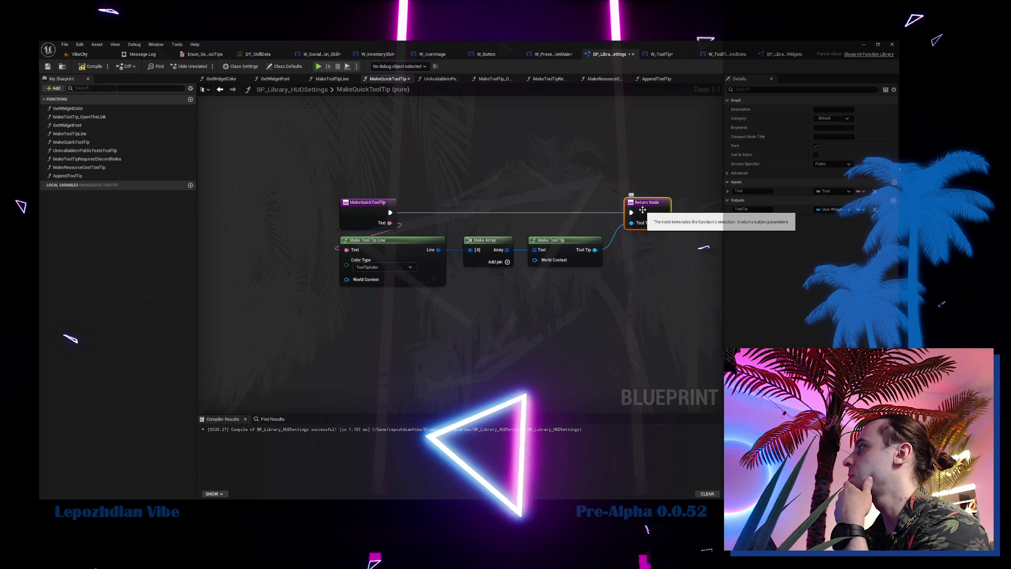
double_click(564, 246)
mouse_move(533, 277)
left_mouse_down()
mouse_move(523, 309)
mouse_move(240, 340)
mouse_move(492, 343)
mouse_move(284, 285)
left_mouse_up()
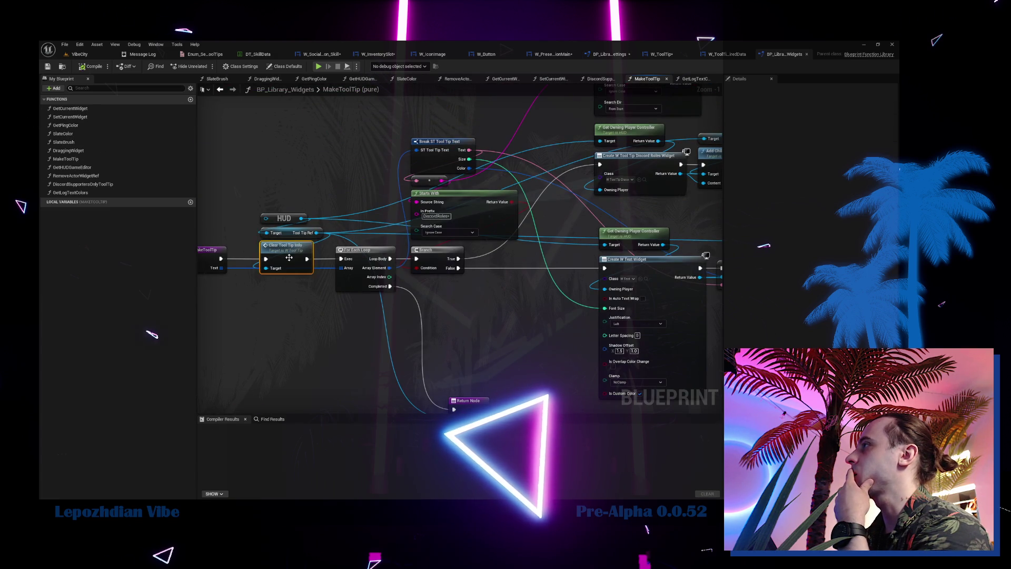
key("alt+Left")
scroll(424, 253, "up", 1)
mouse_move(425, 253)
left_mouse_down()
mouse_move(305, 250)
mouse_move(630, 188)
mouse_move(667, 153)
mouse_move(666, 139)
left_mouse_up()
scroll(305, 250, "up", 2)
left_click(472, 161)
left_click_drag(526, 243, 408, 274)
Duplicate Clear Children to clear Scroll Box Append after Set Active Widget, commented 'Clear All Append'.
key("ctrl+c")
key("ctrl+v")
mouse_move(608, 192)
left_mouse_down()
mouse_move(543, 213)
mouse_move(523, 201)
mouse_move(526, 210)
left_mouse_up()
left_click(542, 171, "ctrl")
left_click(606, 187)
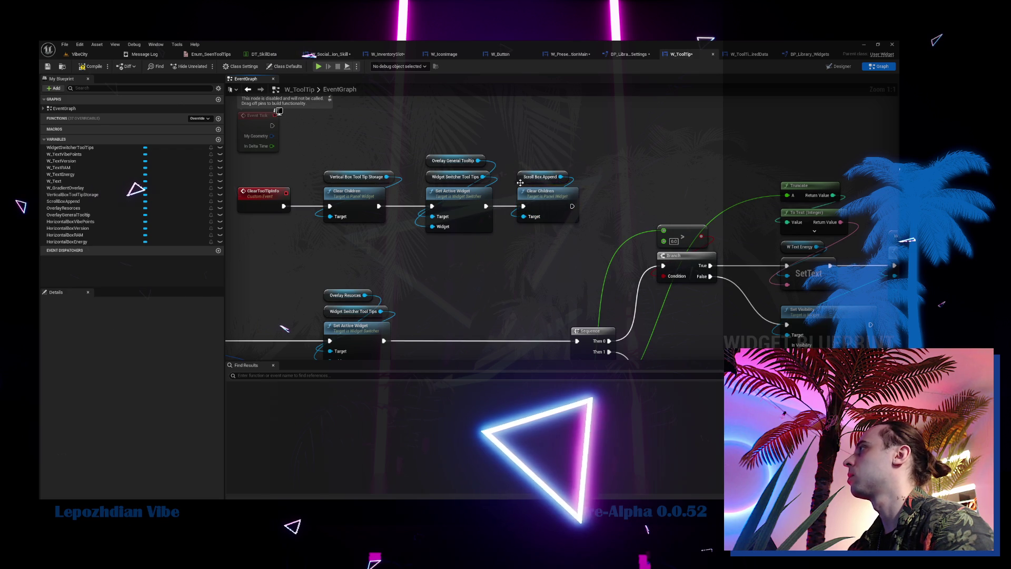
left_click_drag(543, 177, 542, 160)
left_click(533, 200)
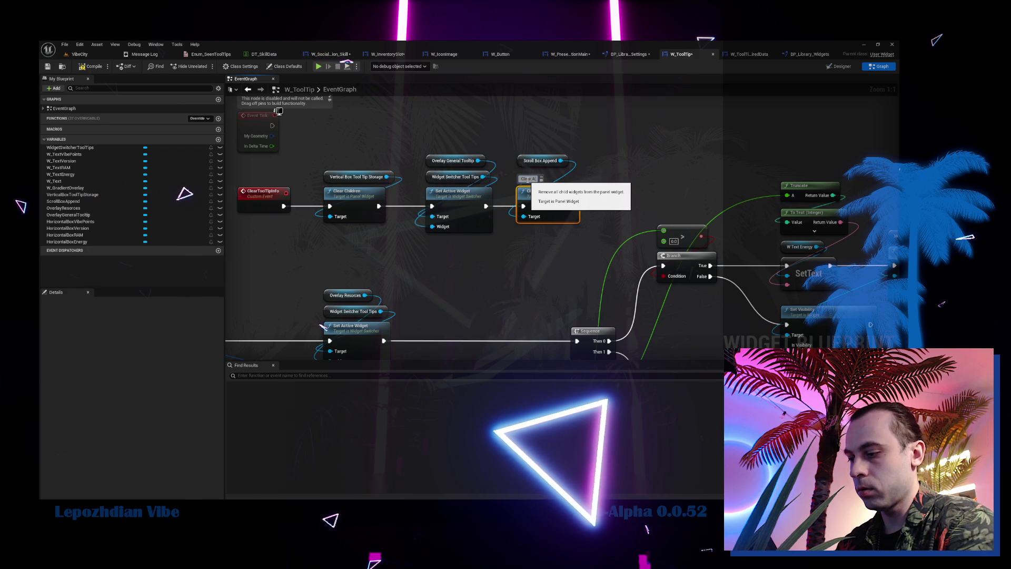
type("nd")
key("Return")
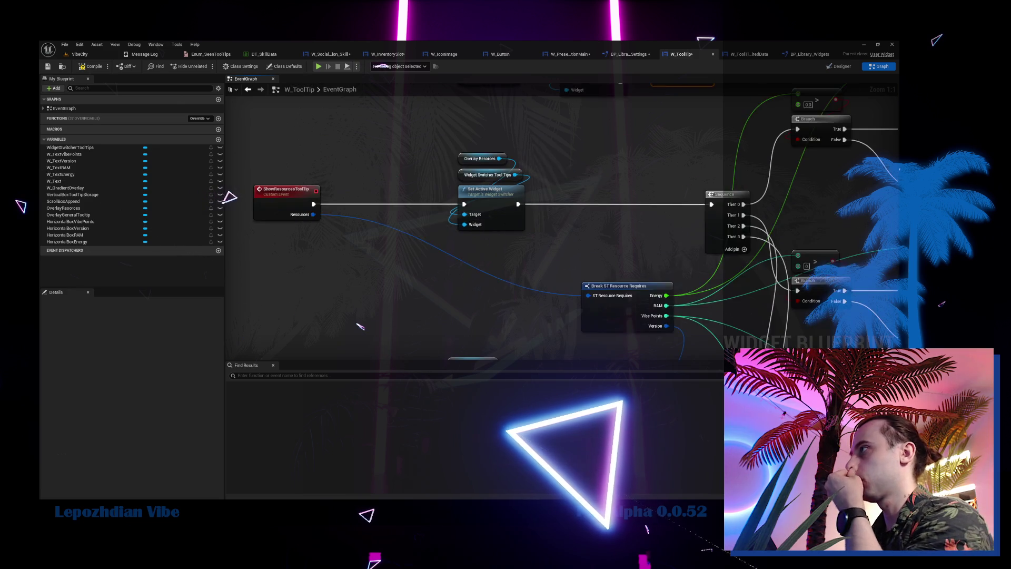
Gather the Append event and Add Child nodes beneath ShowResourcesToolTip, keeping ClearToolTipInfo in view.
left_click_drag(376, 247, 539, 360)
left_click_drag(396, 272, 272, 160)
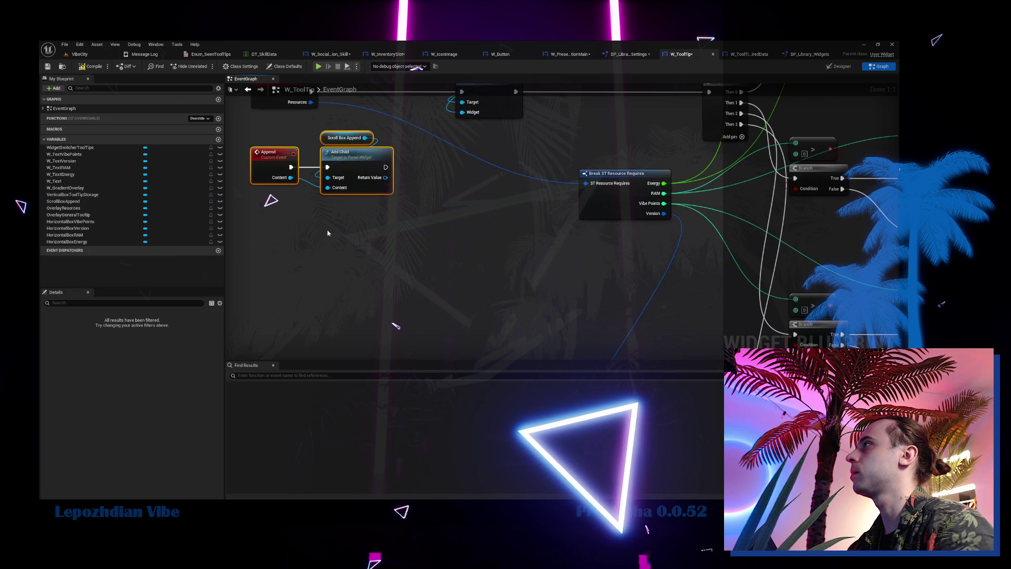
left_click_drag(323, 243, 340, 323)
left_click(346, 306)
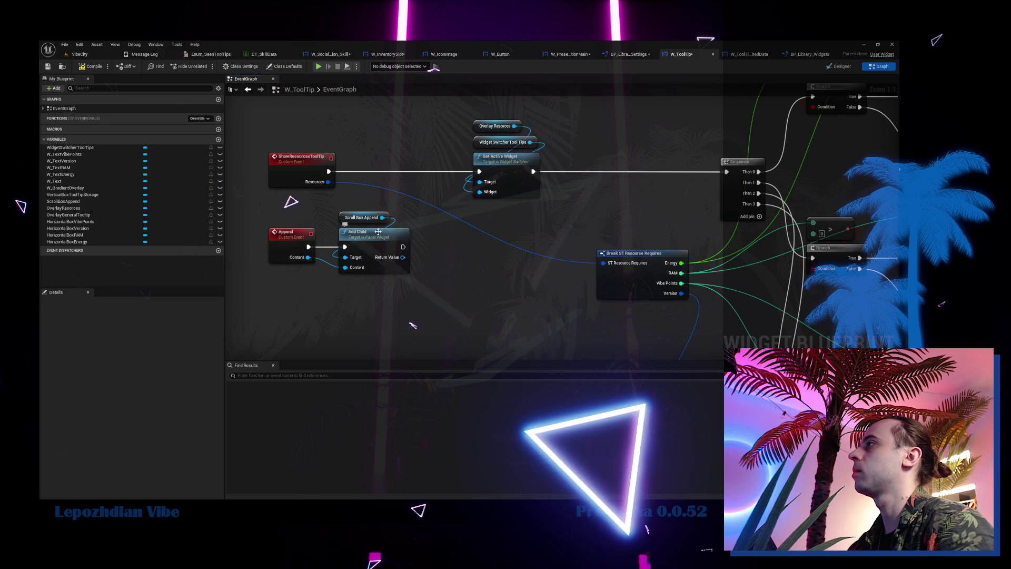
left_click_drag(263, 205, 406, 261)
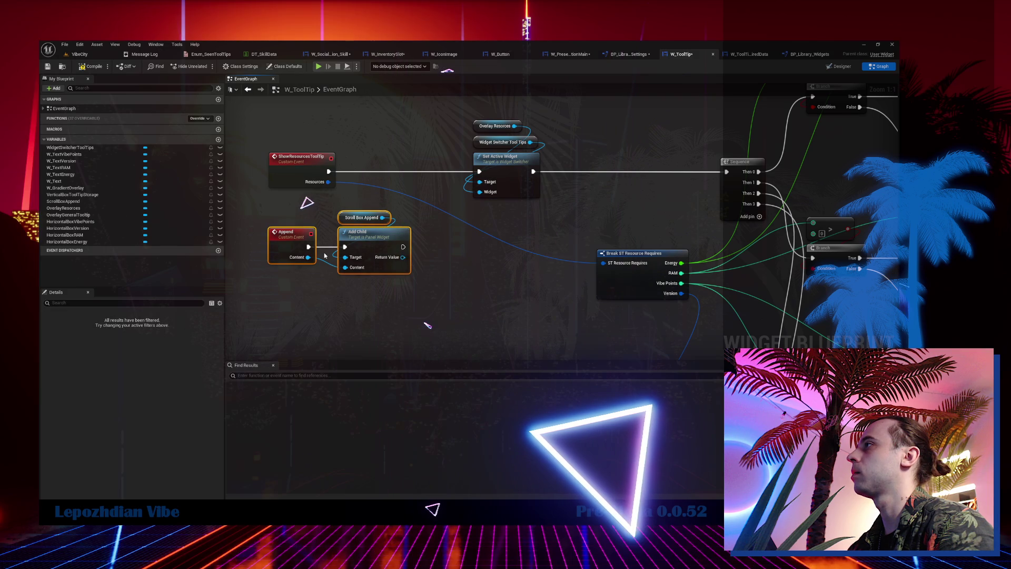
left_click_drag(306, 219, 293, 314)
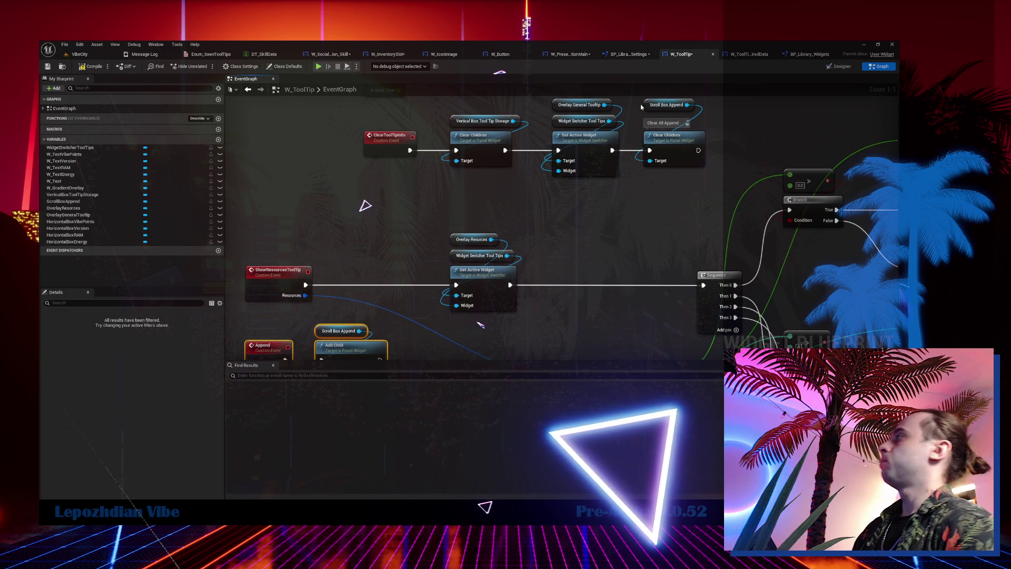
left_click(587, 55)
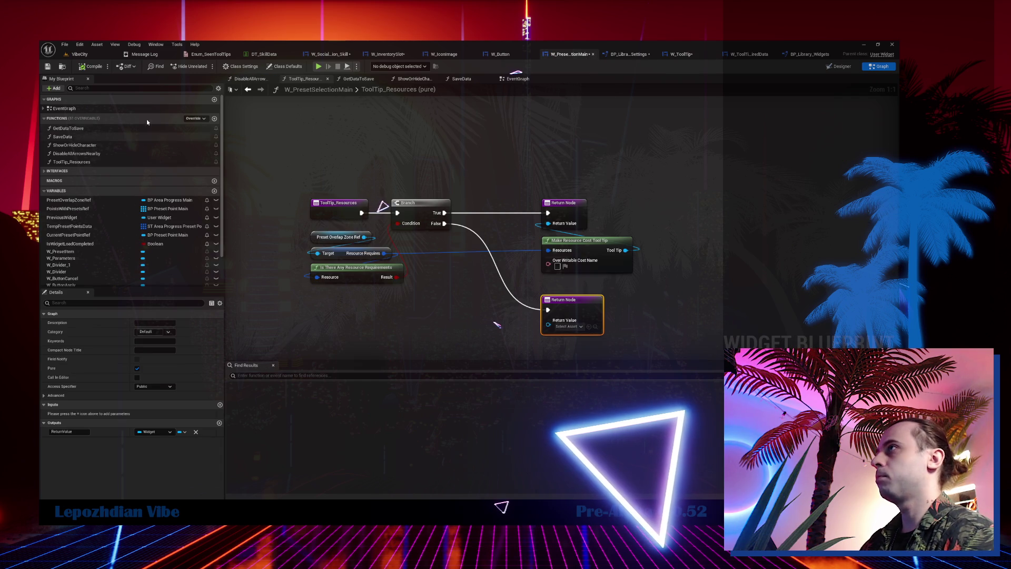
left_click(329, 54)
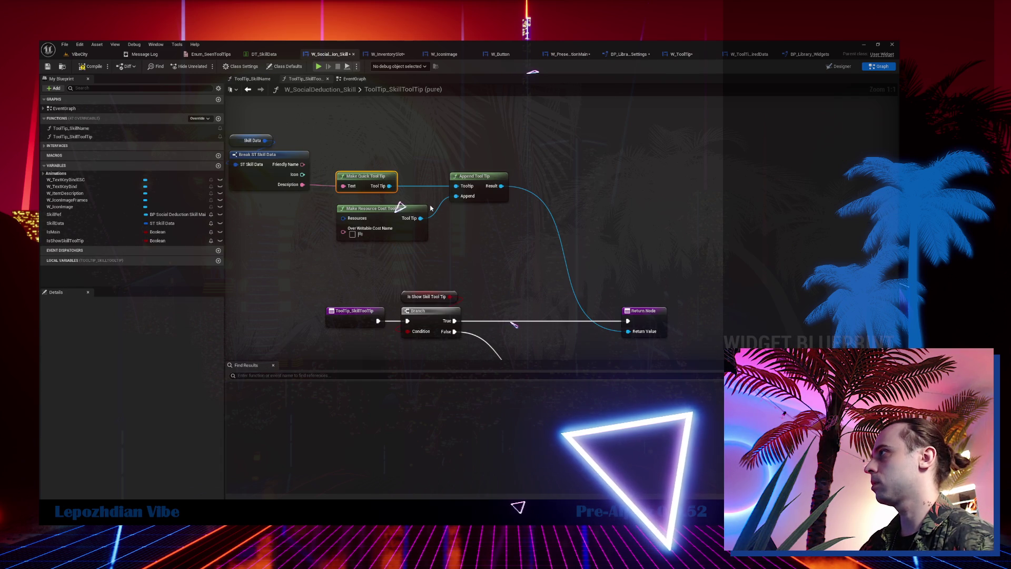
double_click(422, 232)
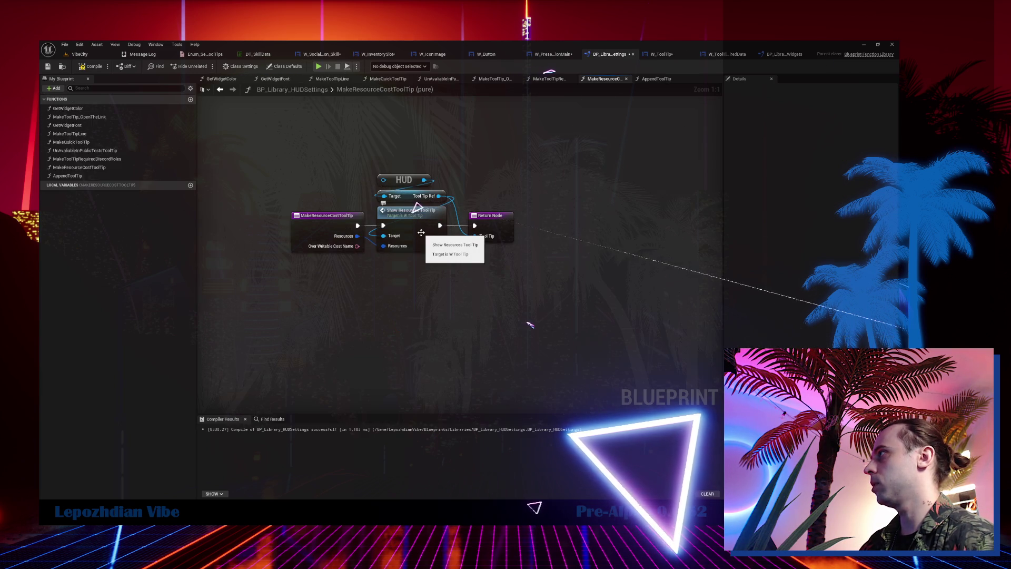
double_click(421, 233)
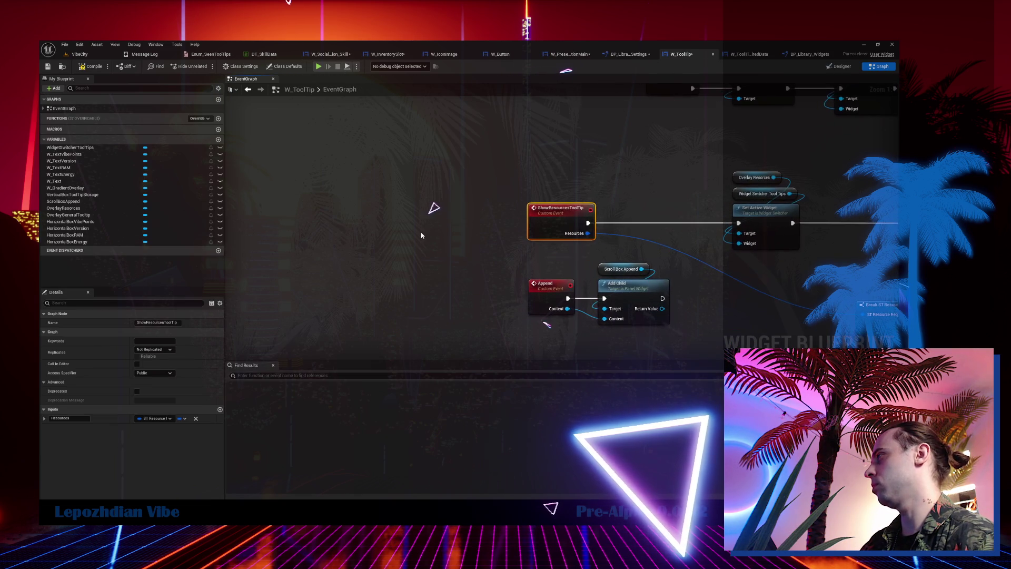
left_click_drag(495, 189, 324, 216)
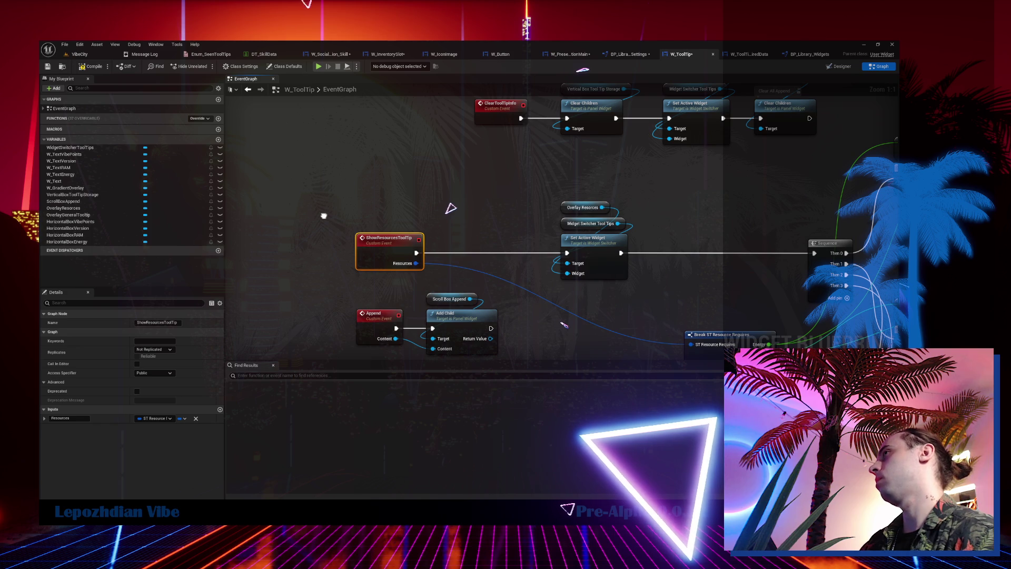
left_click_drag(324, 216, 265, 200)
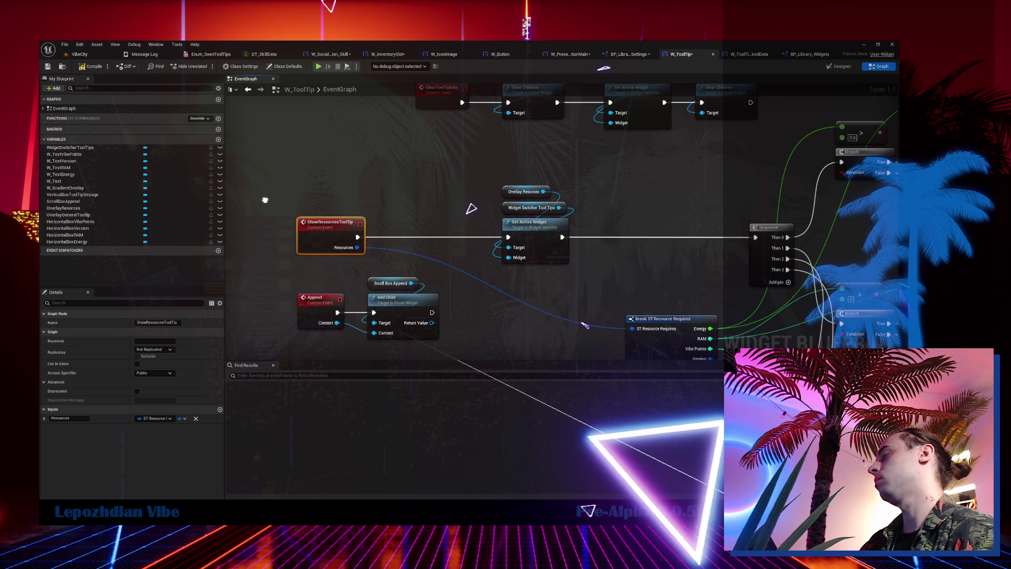
right_click(427, 190)
Add a Create Widget node with Get Owning Player wired into Owning Player.
type("create wid")
key("Return")
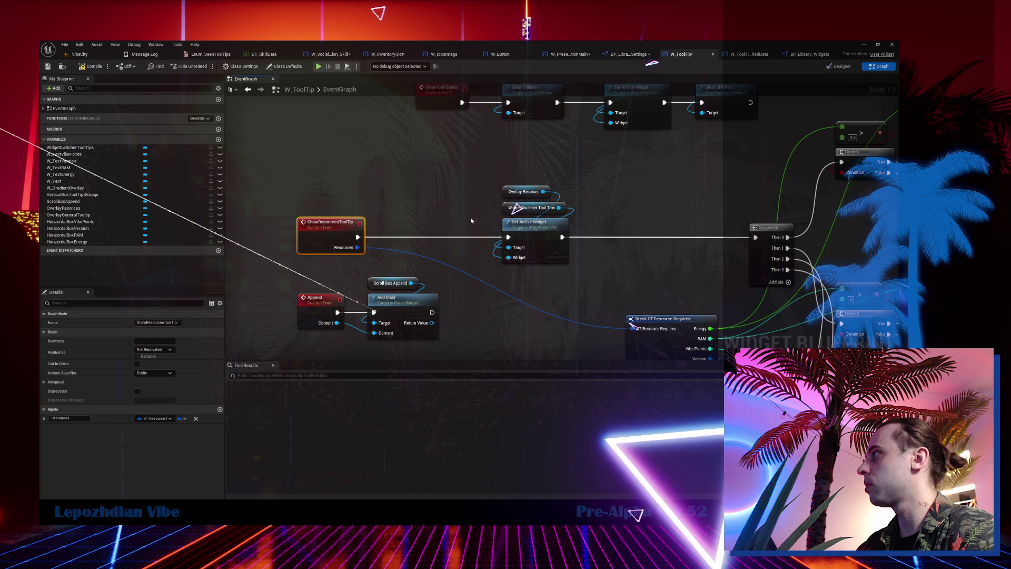
left_click_drag(427, 219, 385, 211)
type("own")
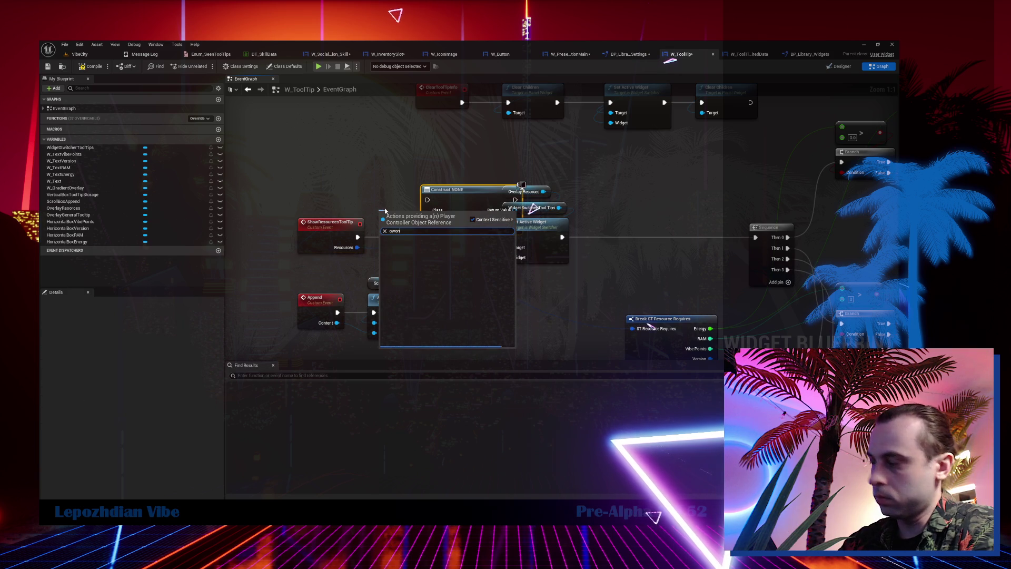
key("BackSpace")
key("BackSpace")
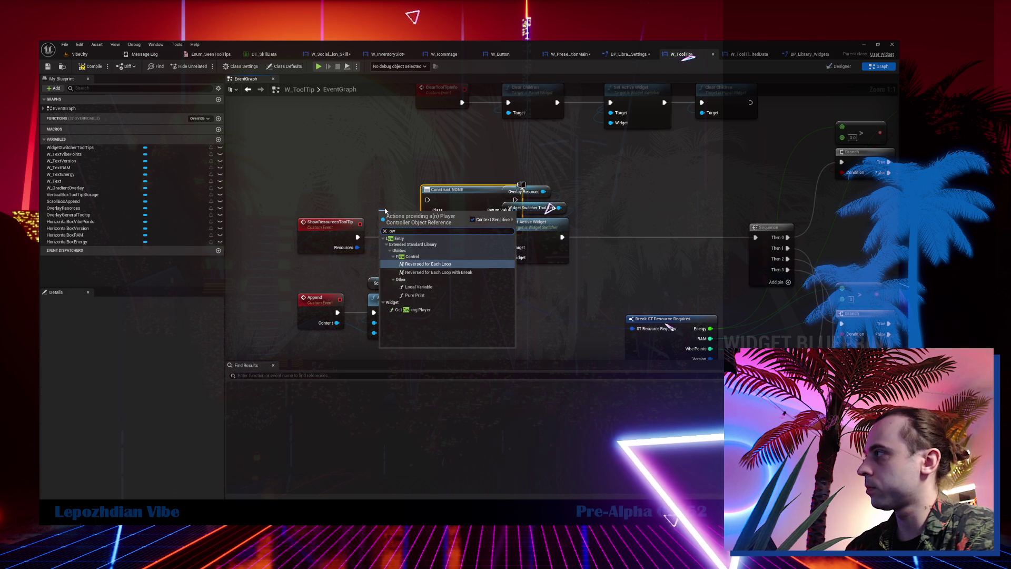
type("ning")
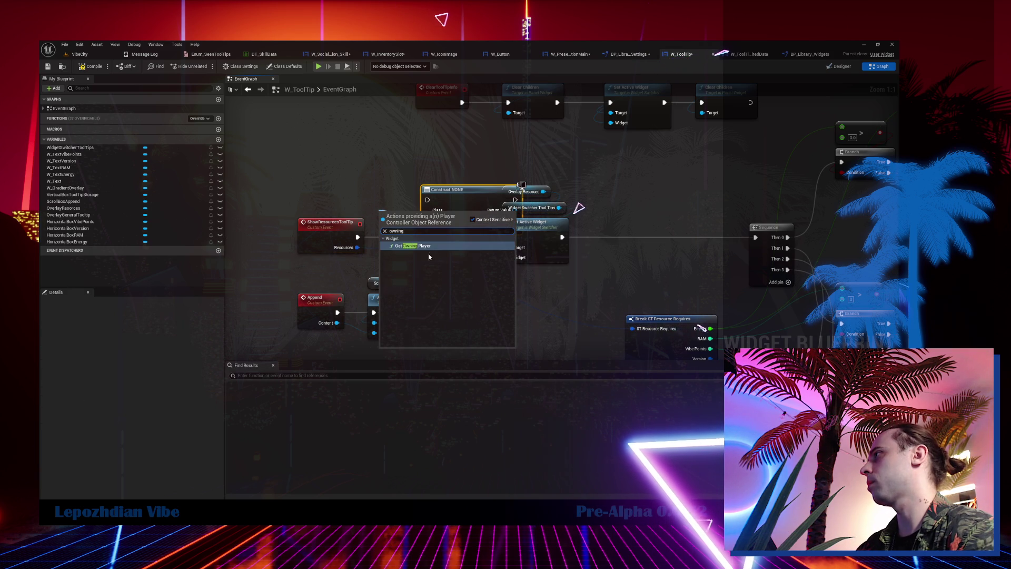
key("Return")
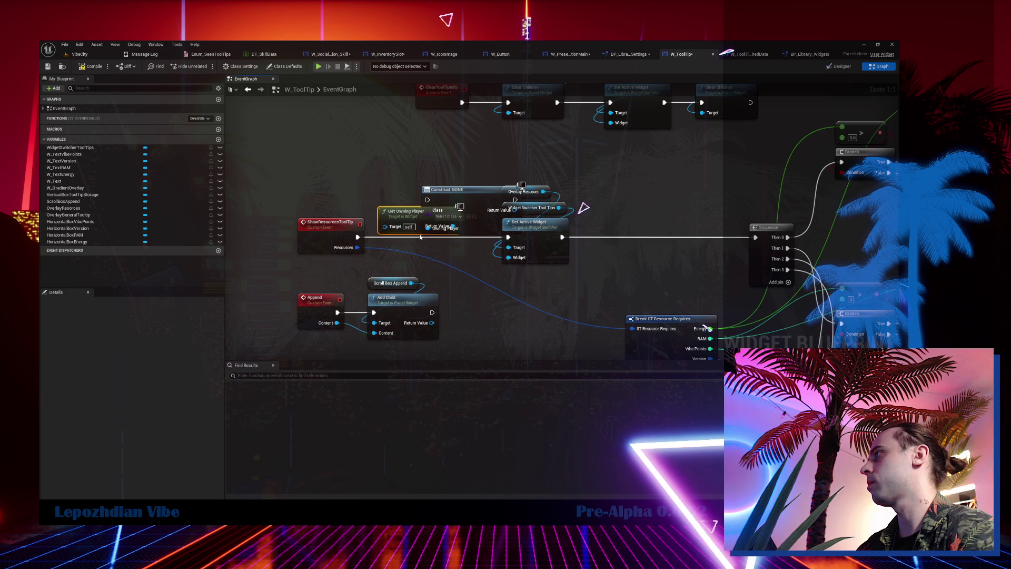
left_click_drag(419, 226, 457, 170)
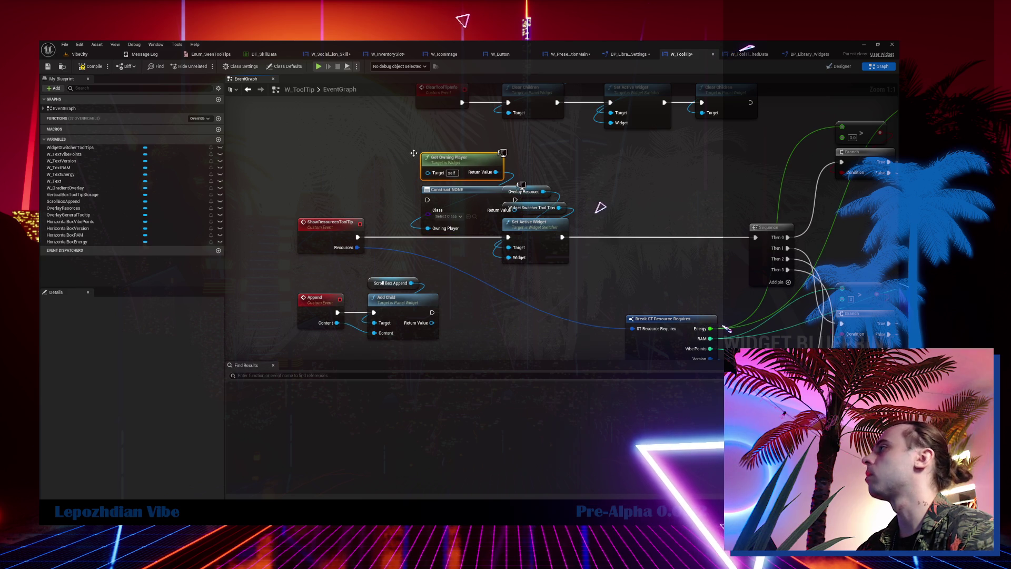
Set the widget class to W_ToolTip_RequiredData, wire ShowResourcesToolTip's execution in, and arrange the nodes.
key("ctrl+space")
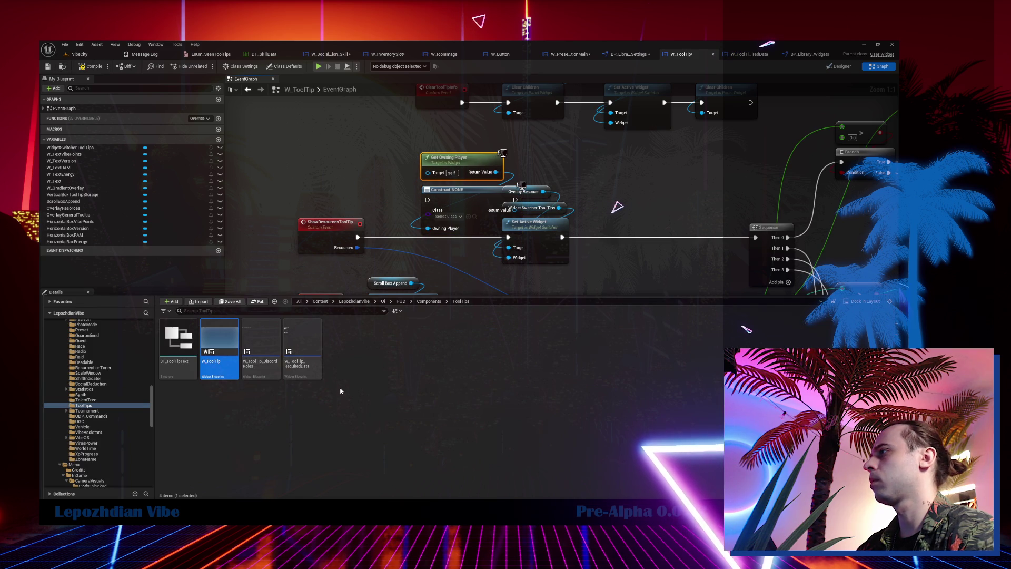
left_click(303, 345)
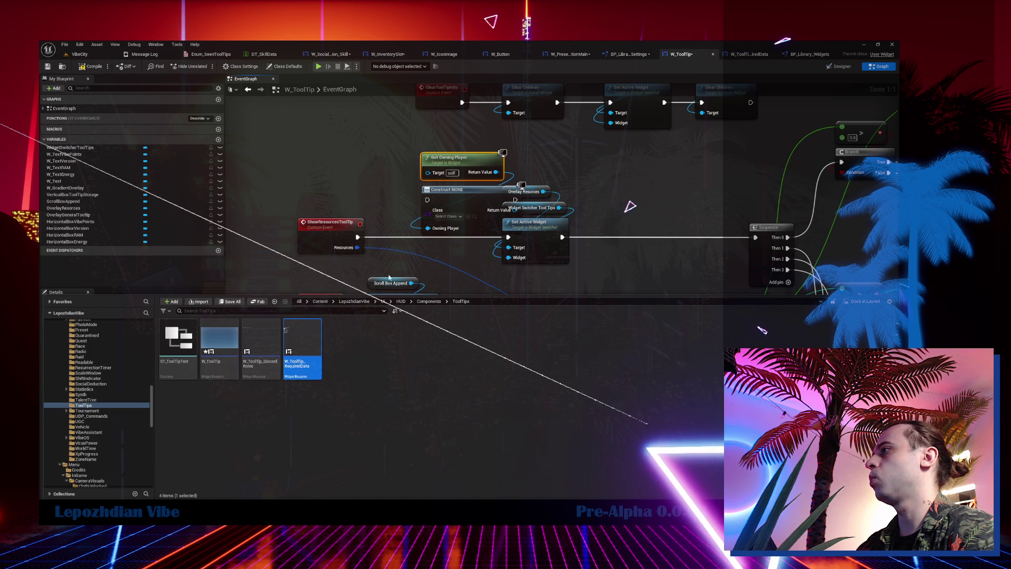
left_click(469, 217)
left_click_drag(358, 237, 427, 200)
left_click_drag(411, 154, 505, 231)
left_click_drag(458, 158, 439, 197)
mouse_move(311, 175)
left_mouse_down()
mouse_move(350, 210)
mouse_move(422, 232)
left_mouse_up()
left_click_drag(419, 223, 289, 168)
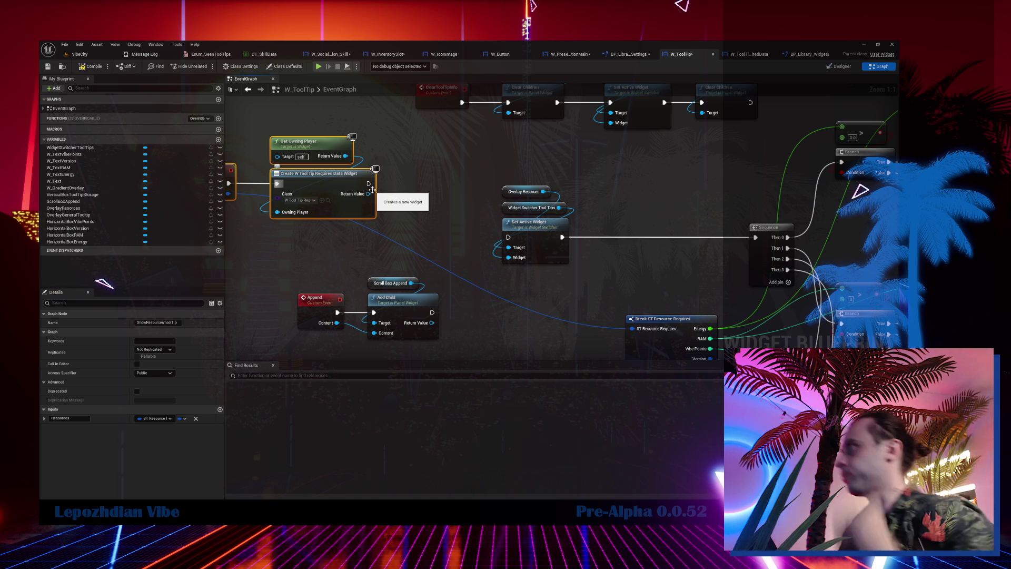
left_click(330, 54)
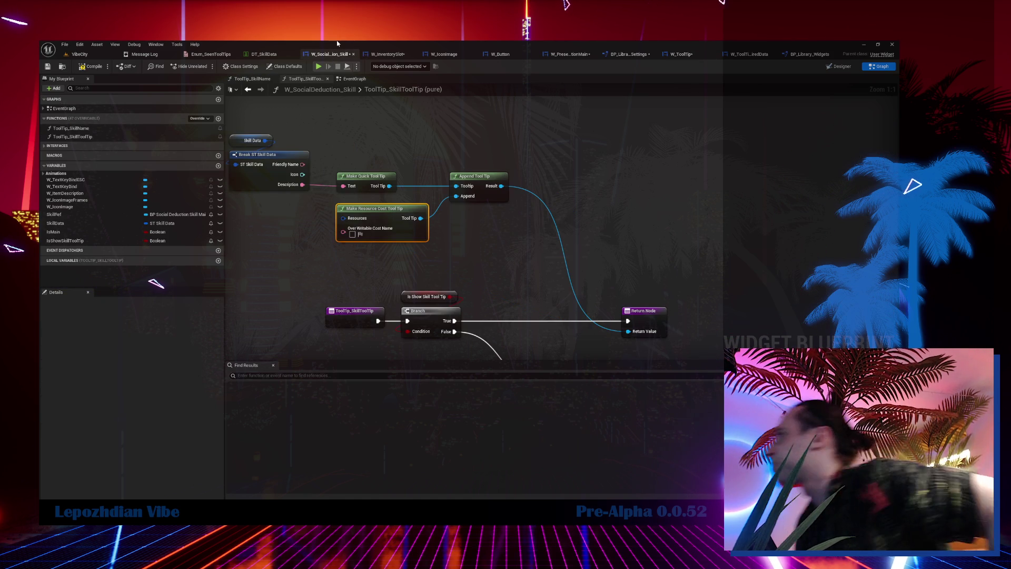
Inspect the AppendToolTip definition, then open MakeResourceCostToolTip from the skill tooltip graph.
double_click(491, 191)
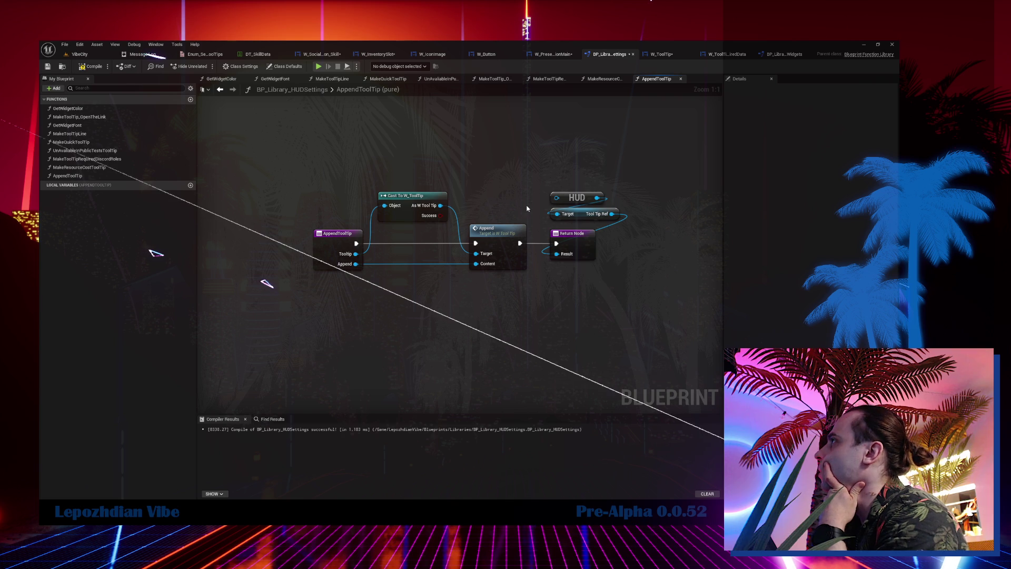
left_click(540, 58)
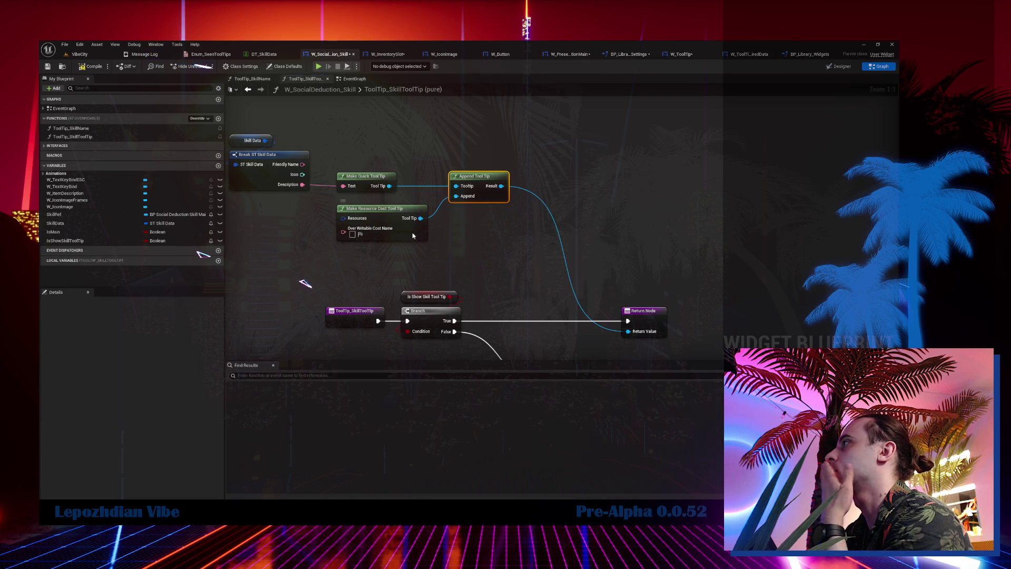
double_click(416, 223)
right_click(460, 321)
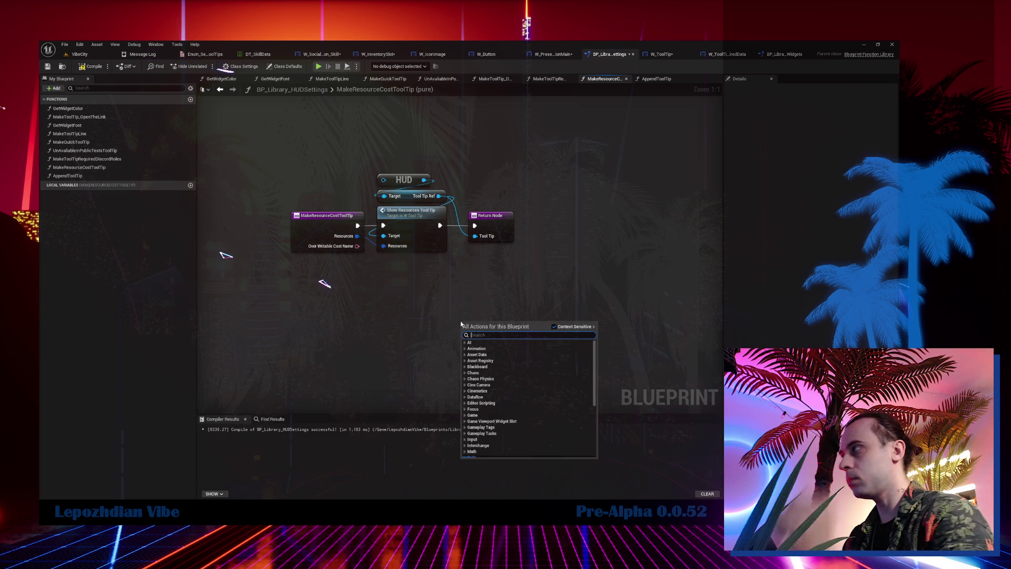
Add an unassigned Create Widget node to MakeResourceCostToolTip, glancing at GetWidgetFont and UnAvaliableInPublicTestsToolTip.
type("creat")
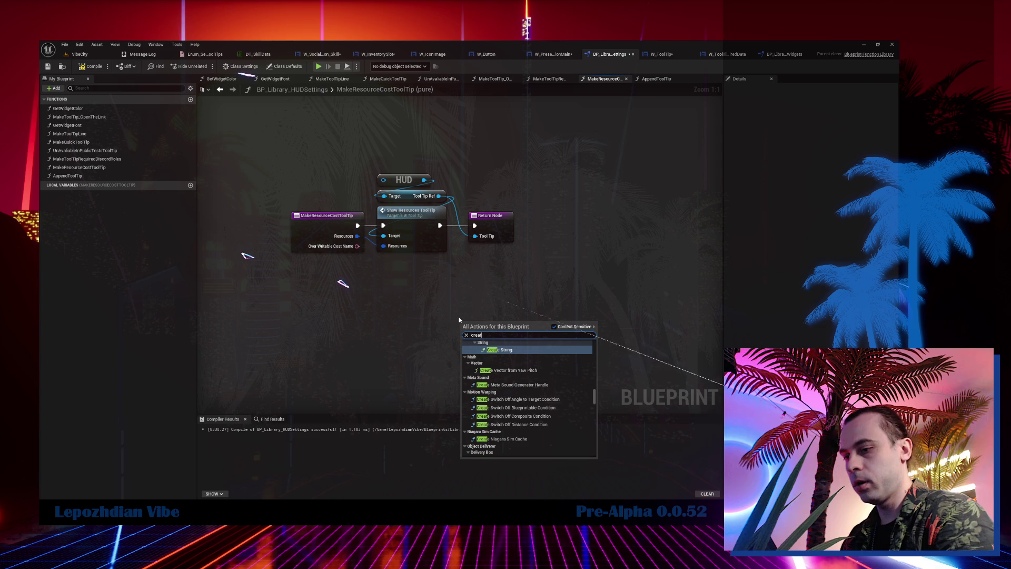
type("e wi")
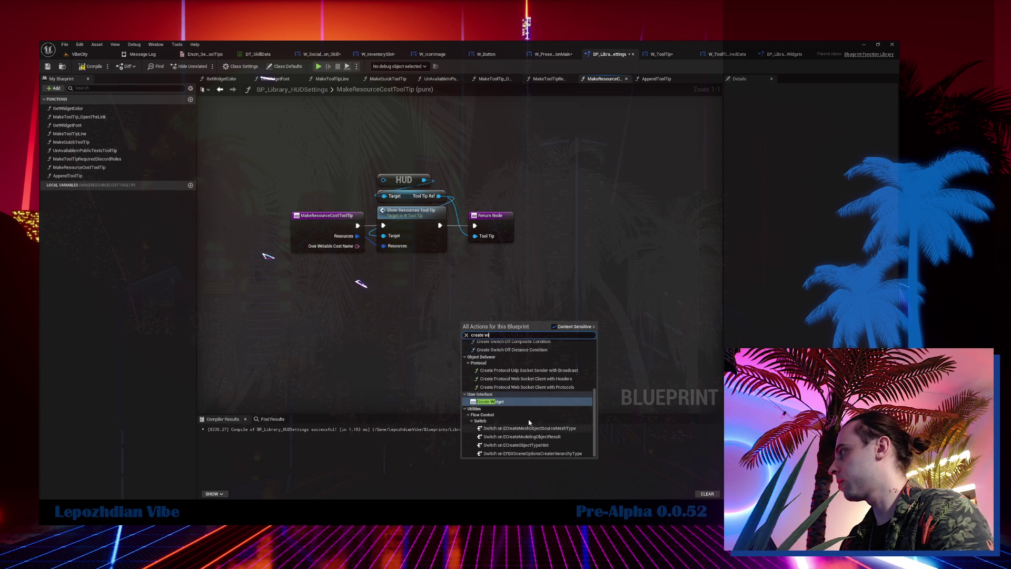
left_click(515, 402)
double_click(76, 127)
double_click(84, 151)
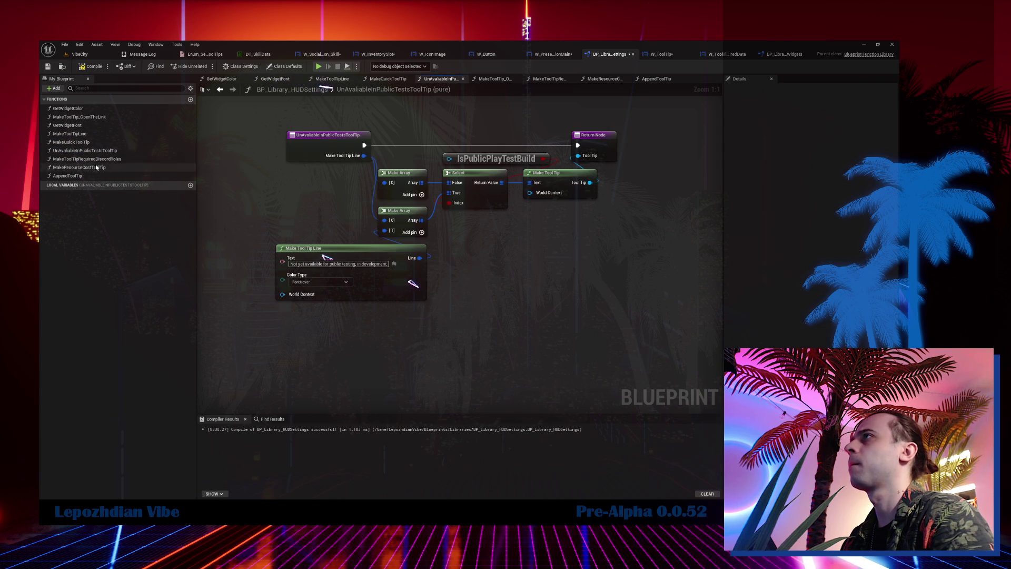
double_click(97, 167)
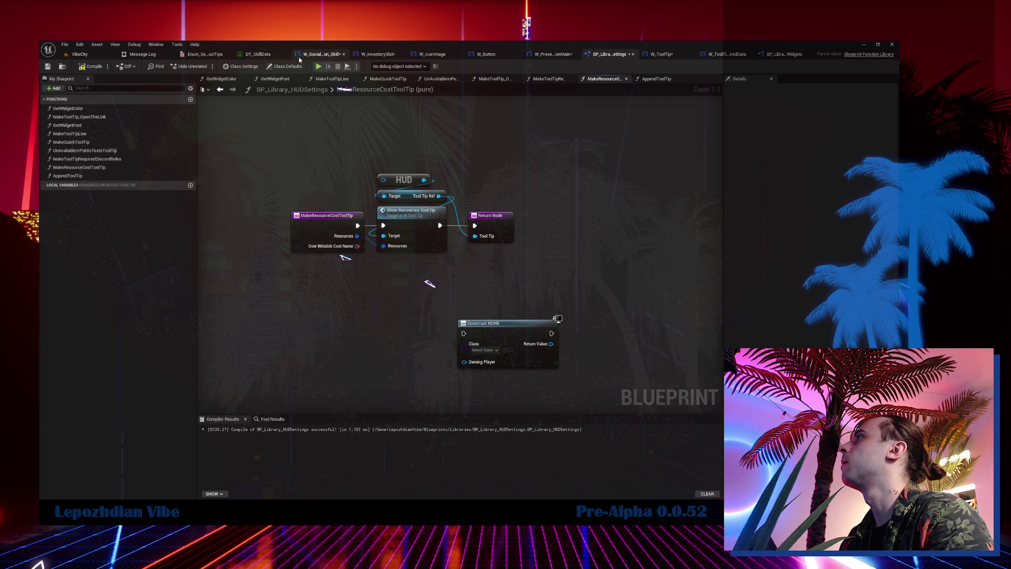
Open MakeToolTip in BP_Library_Widgets by way of W_SocialDeduction_Skill's MakeQuickToolTip.
left_click(298, 57)
double_click(379, 178)
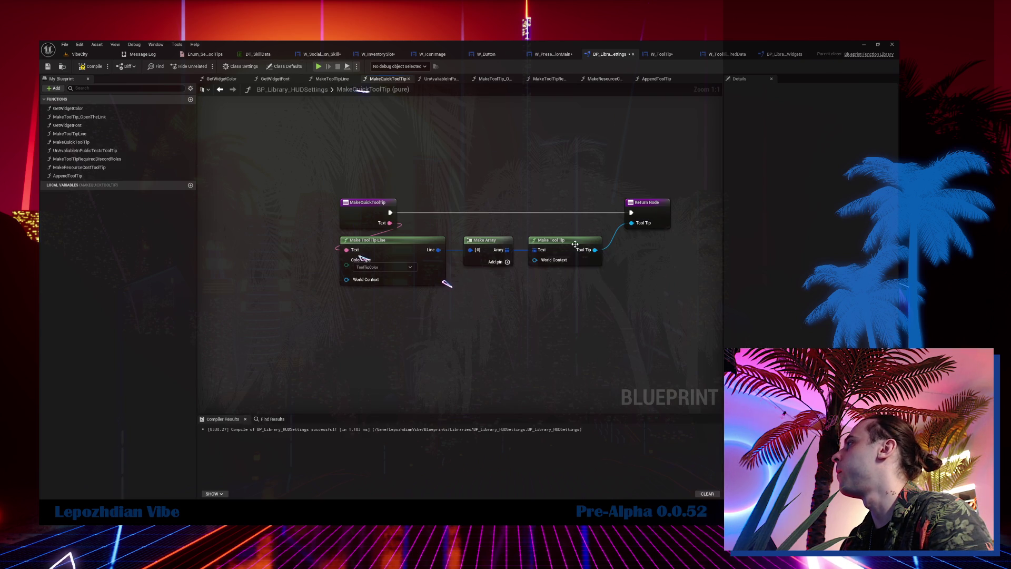
double_click(575, 244)
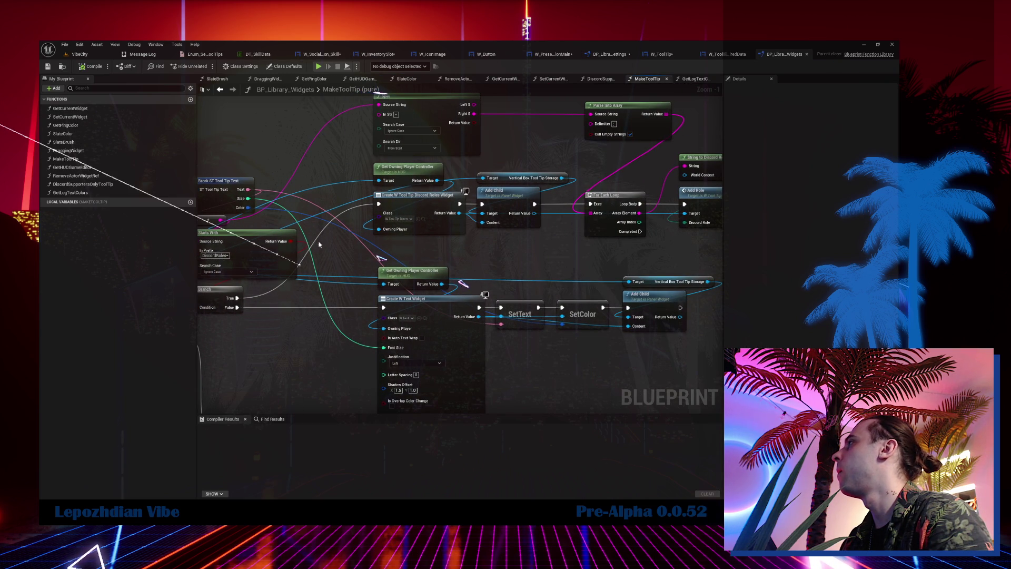
Copy the HUD, Get Owning Player Controller and Create Widget nodes from MakeToolTip into MakeResourceCostToolTip.
left_click_drag(349, 169, 607, 165)
left_click(347, 246)
left_click(680, 156, "ctrl")
left_click(664, 188, "ctrl")
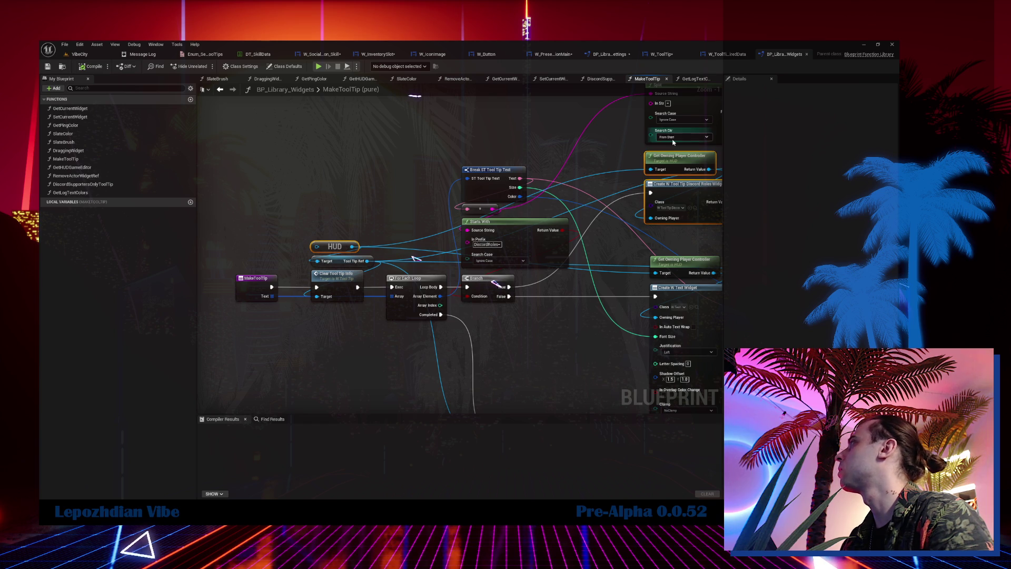
left_click(322, 54)
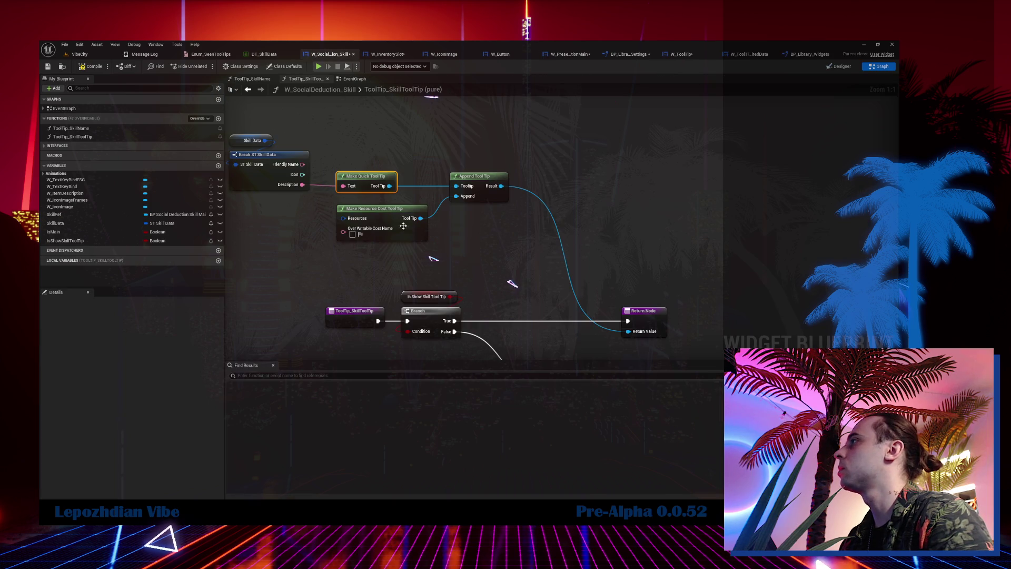
left_click(609, 55)
key("ctrl+v")
left_click(337, 350)
mouse_move(265, 342)
left_mouse_down()
mouse_move(436, 179)
mouse_move(506, 145)
left_mouse_up()
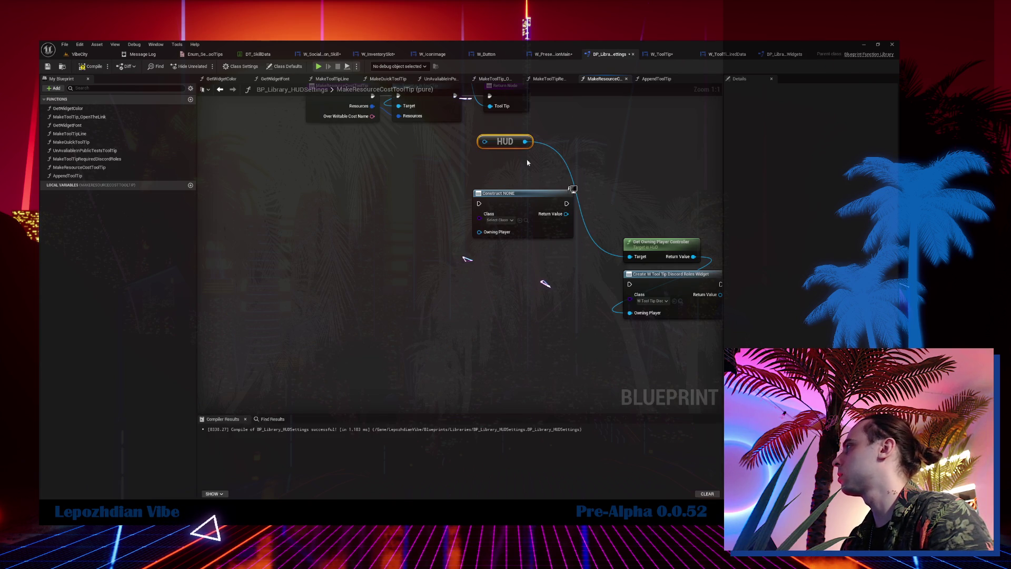
mouse_move(662, 243)
left_mouse_down()
mouse_move(523, 162)
mouse_move(528, 212)
mouse_move(480, 231)
left_mouse_up()
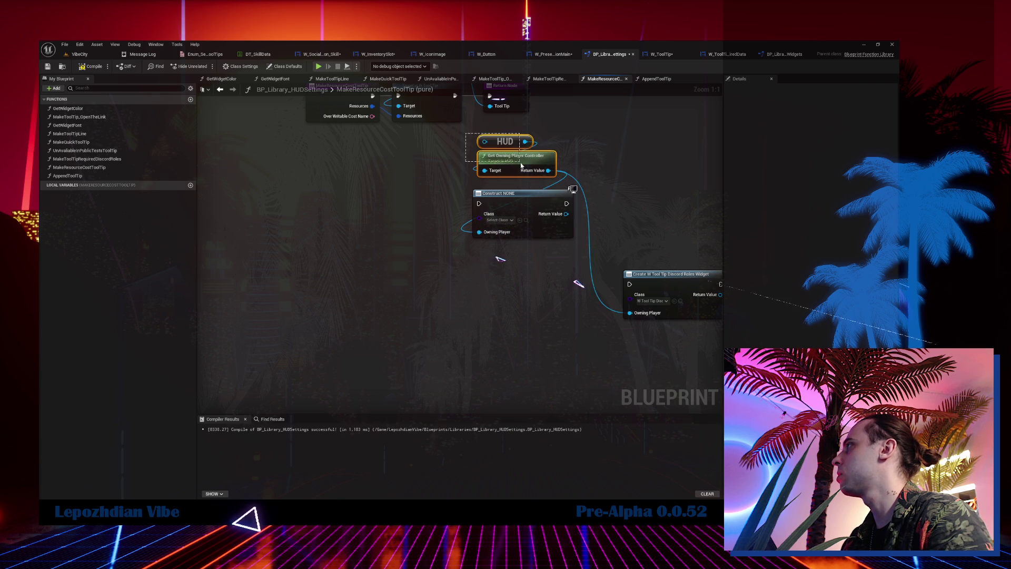
left_click_drag(521, 165, 517, 171)
Set the pasted Create Widget class to W_ToolTip_RequiredData and arrange the node group.
left_click(501, 220)
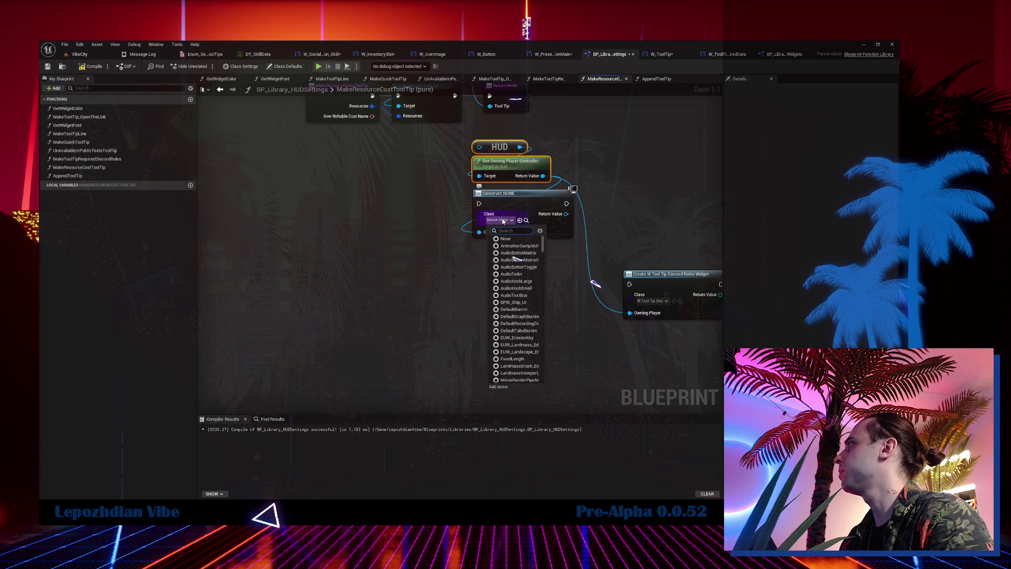
type("tool")
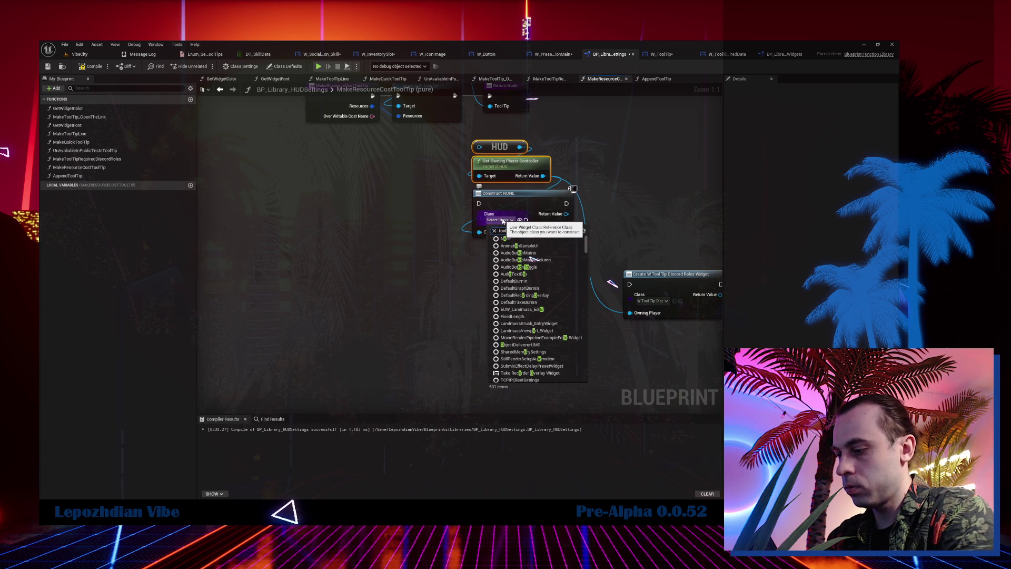
type("tip")
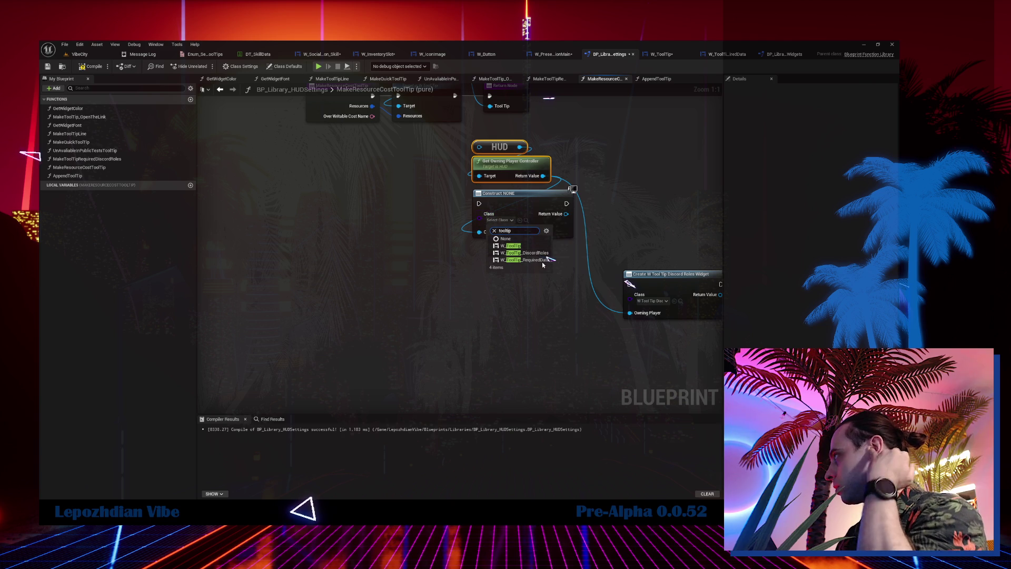
left_click(532, 260)
left_click_drag(460, 257, 347, 284)
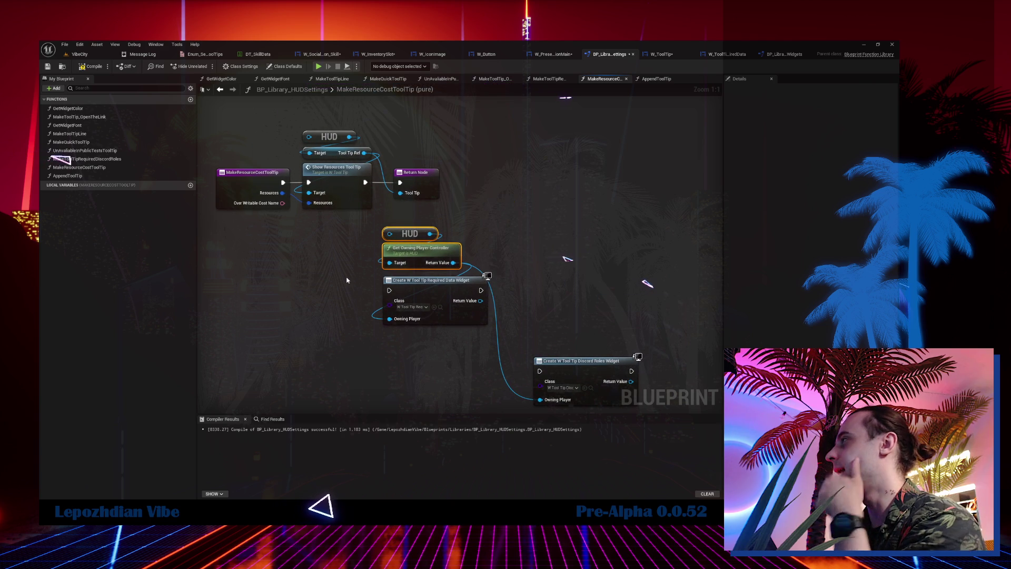
left_click(458, 294, "ctrl")
mouse_move(458, 294)
left_mouse_down()
mouse_move(274, 290)
mouse_move(291, 289)
left_mouse_up()
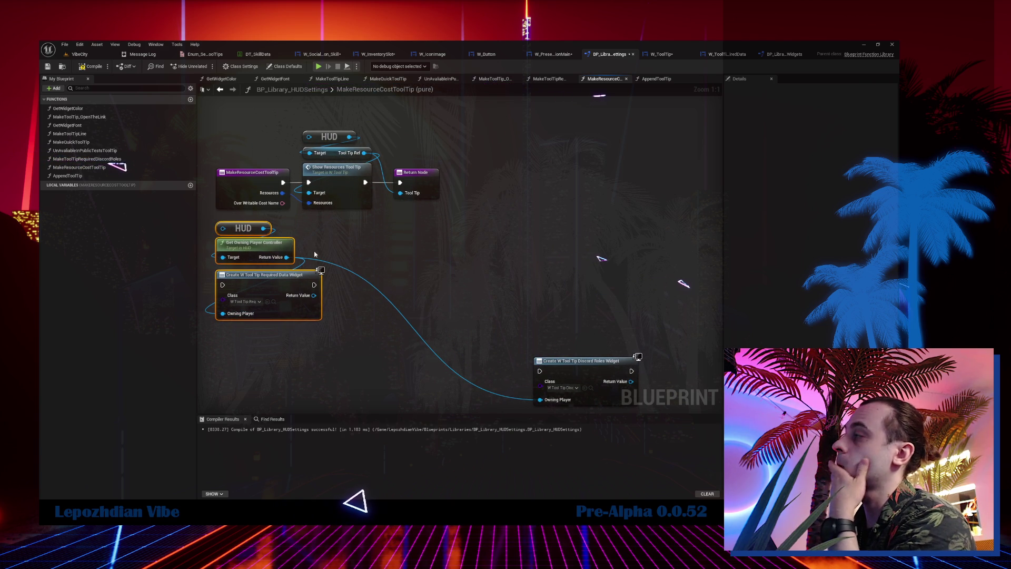
left_click_drag(463, 275, 562, 244)
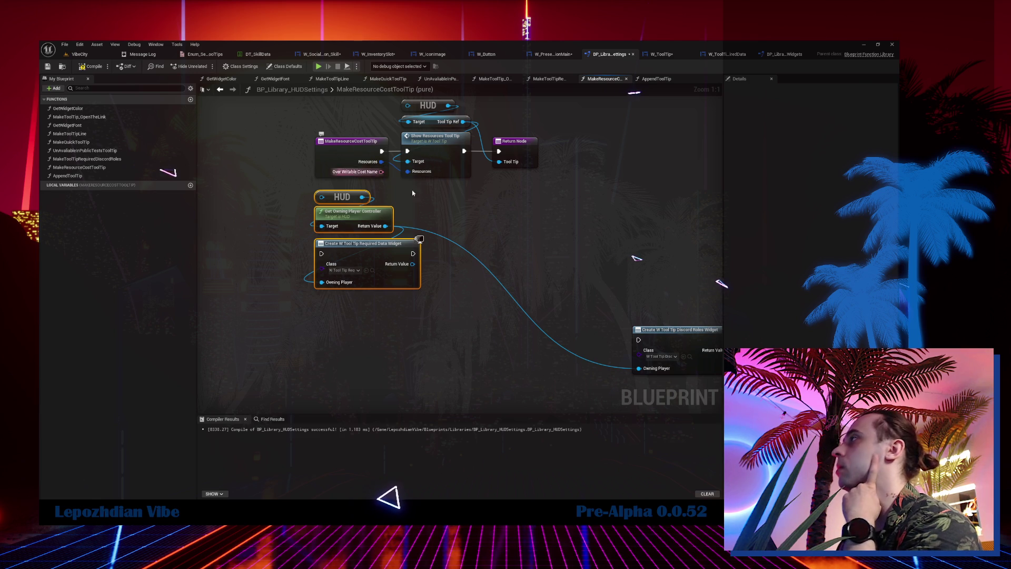
mouse_move(615, 289)
left_mouse_down()
mouse_move(690, 345)
mouse_move(530, 237)
left_mouse_up()
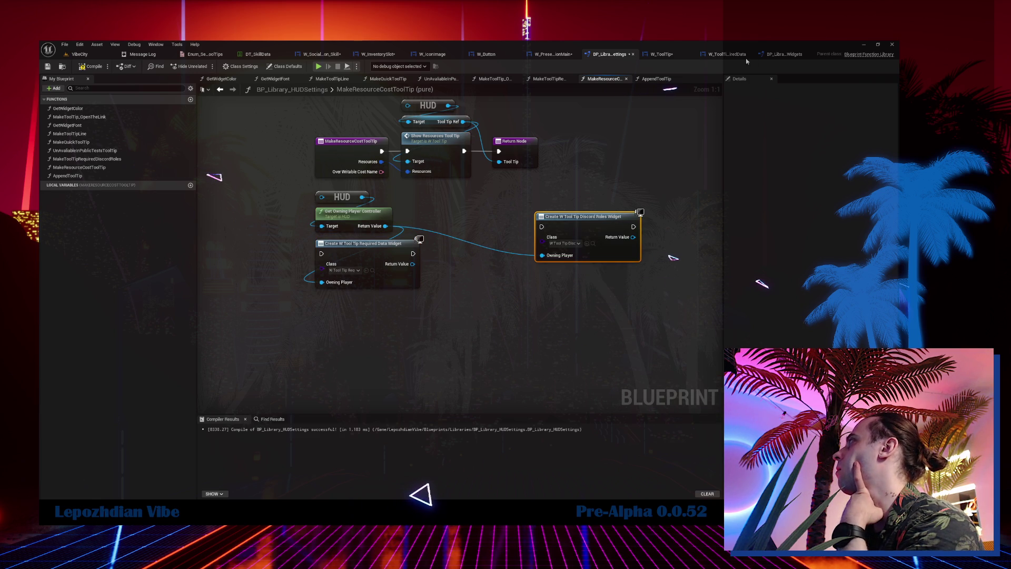
left_click(372, 270)
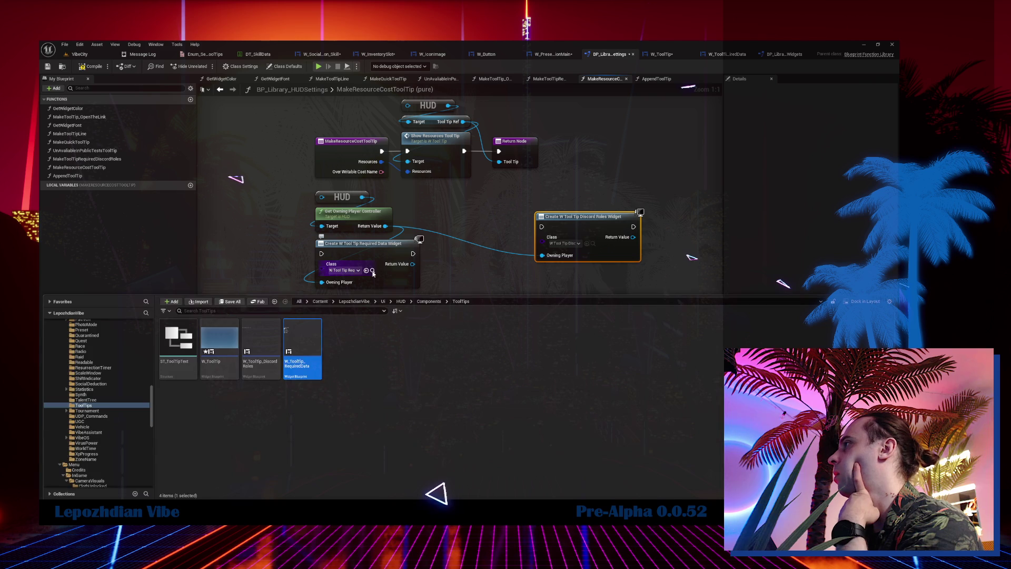
Check the ShowResourcesToolTip event name in the W_ToolTip_RequiredData blueprint.
double_click(288, 376)
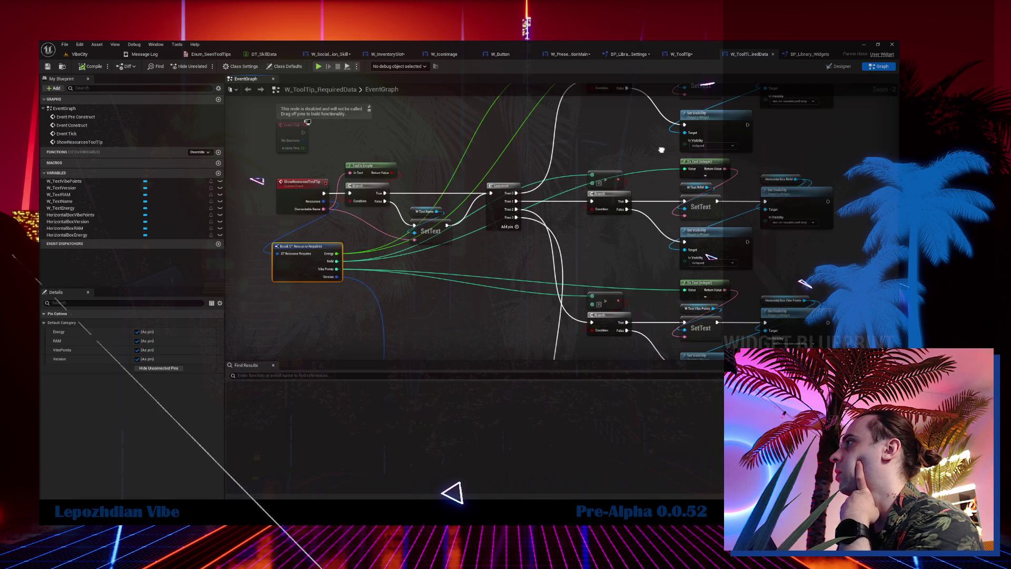
left_click(301, 181)
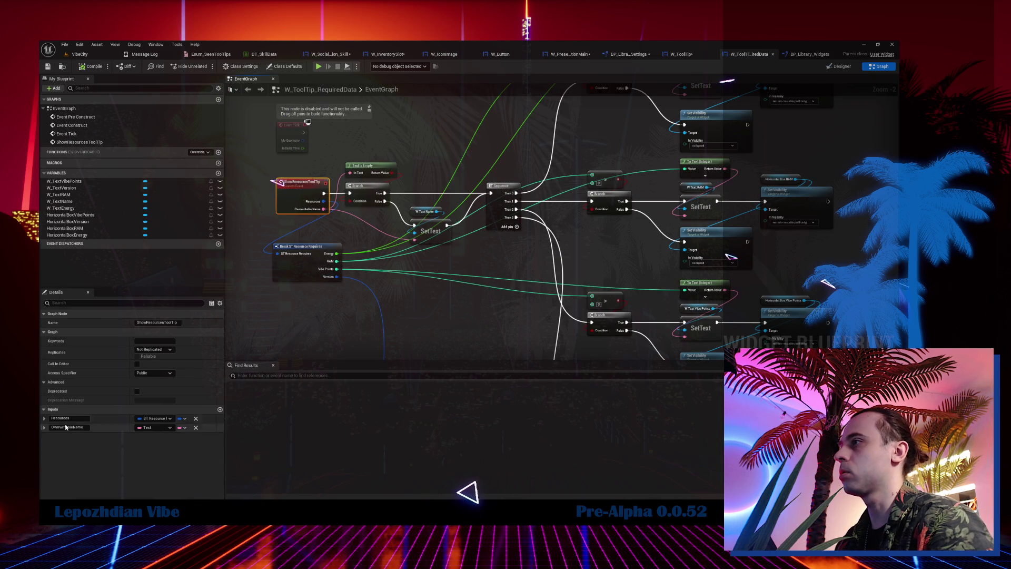
left_click(157, 322)
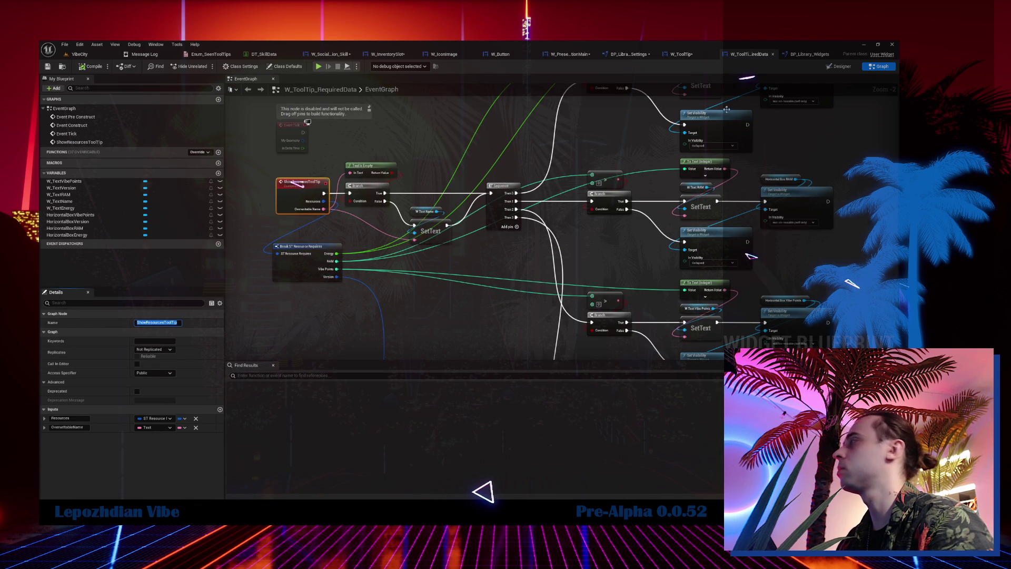
In MakeResourceCostToolTip, add a Show Resources Tool Tip call from the widget's Return Value.
left_click(685, 55)
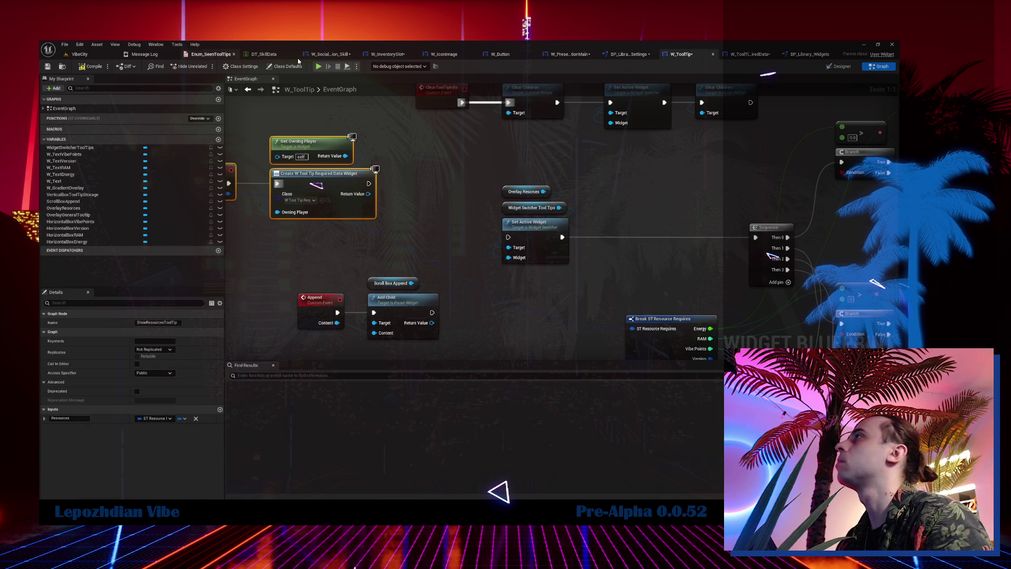
left_click(329, 54)
left_click_drag(487, 287, 496, 212)
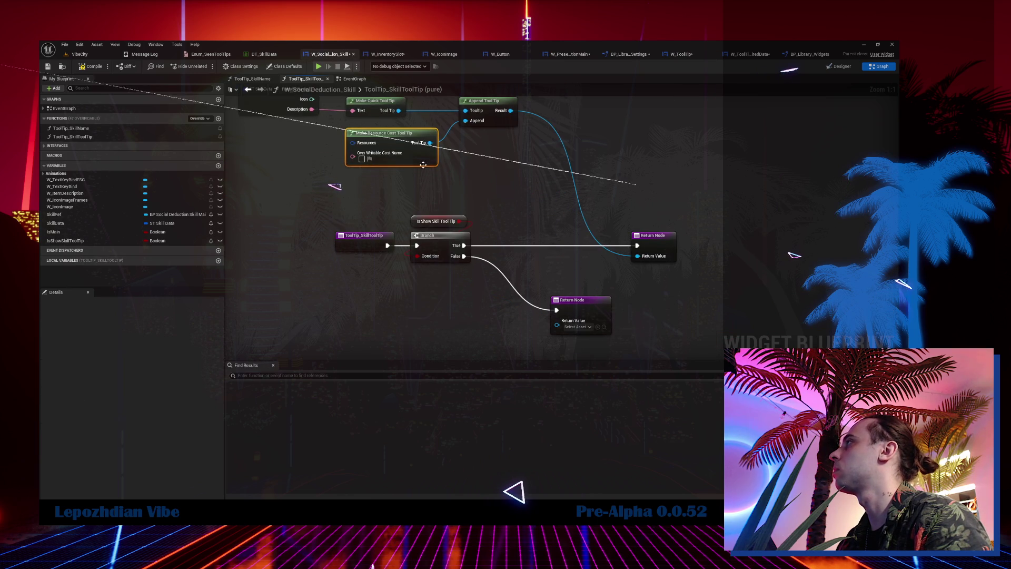
double_click(423, 165)
mouse_move(412, 264)
left_mouse_down()
mouse_move(500, 272)
mouse_move(497, 249)
mouse_move(383, 162)
left_mouse_up()
type("ShowResourcesToolTip")
left_click(527, 308)
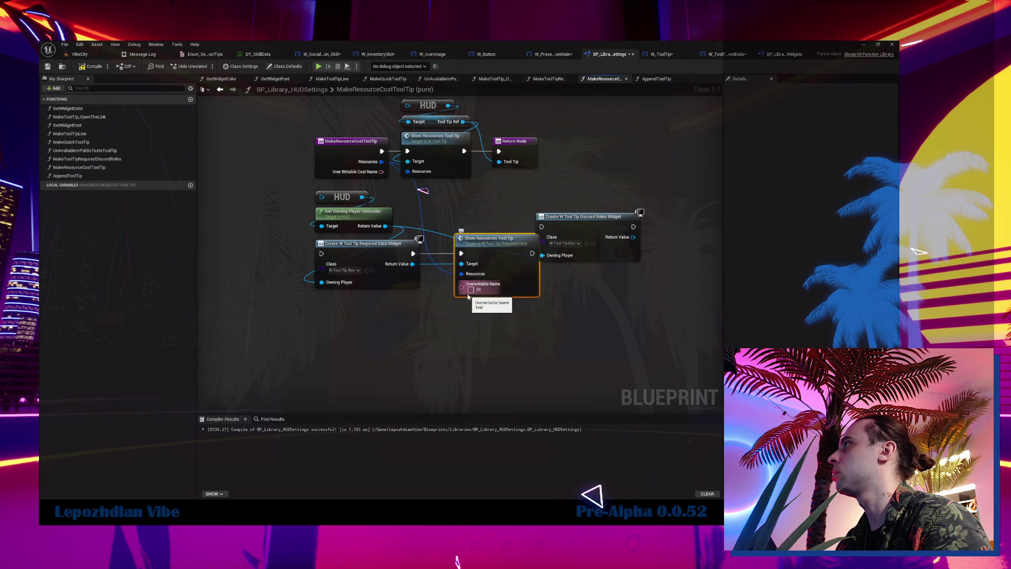
Wire the entry's cost name to the call and rename the event input to Over Writable Cost Name.
left_click_drag(468, 296, 383, 171)
left_click(369, 166)
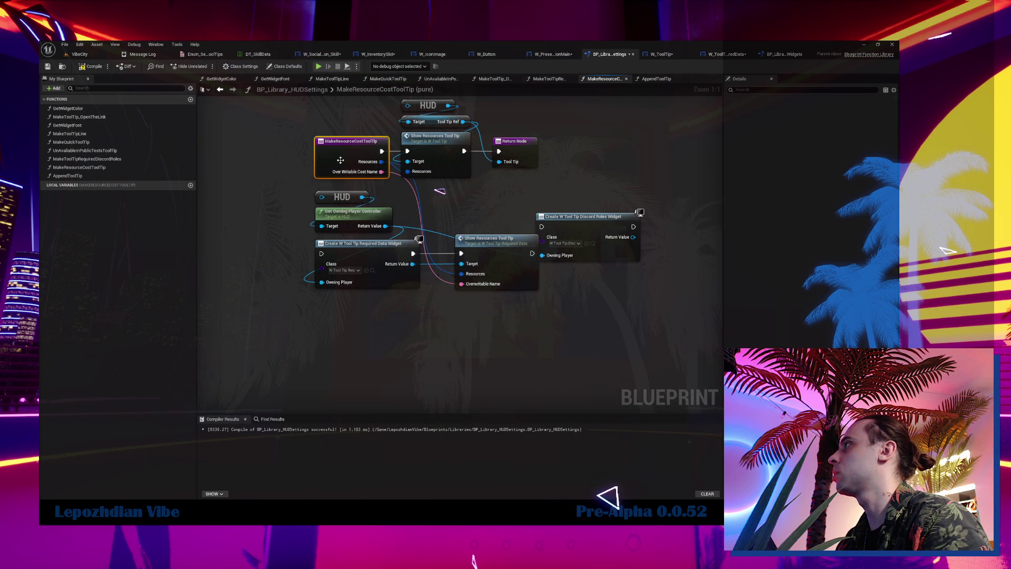
double_click(506, 255)
left_click(67, 427)
key("Return")
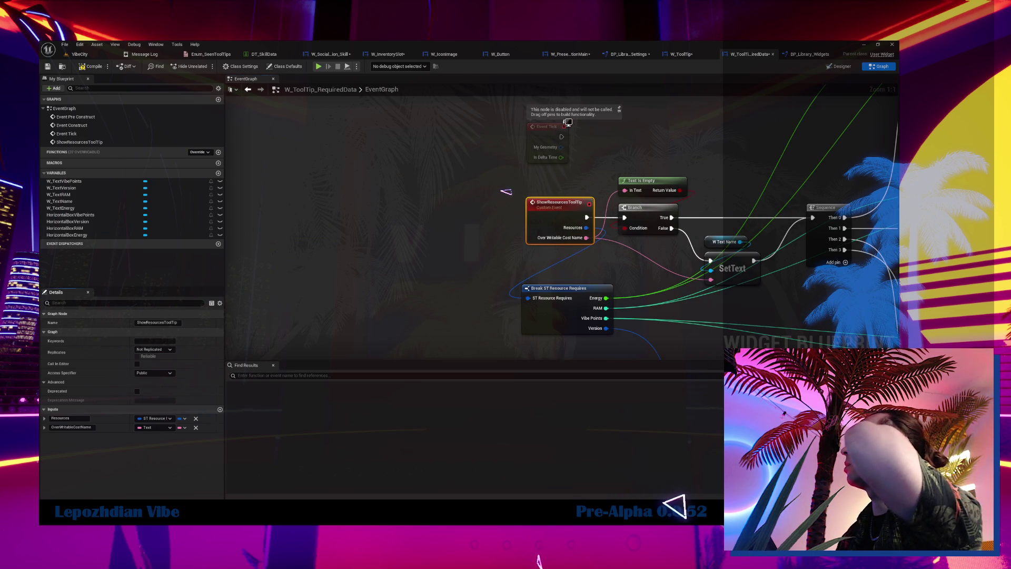
left_click_drag(505, 191, 101, 183)
Review ToolTip_Resources, MakeQuickToolTip and MakeToolTip's Add Child / Vertical Box Tool Tip Storage nodes.
left_click(573, 57)
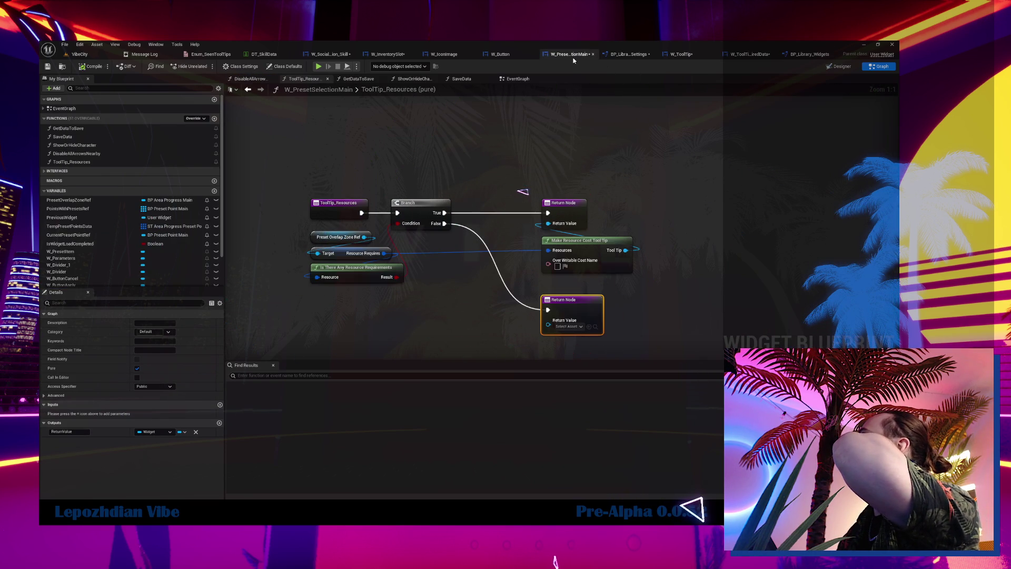
left_click(323, 55)
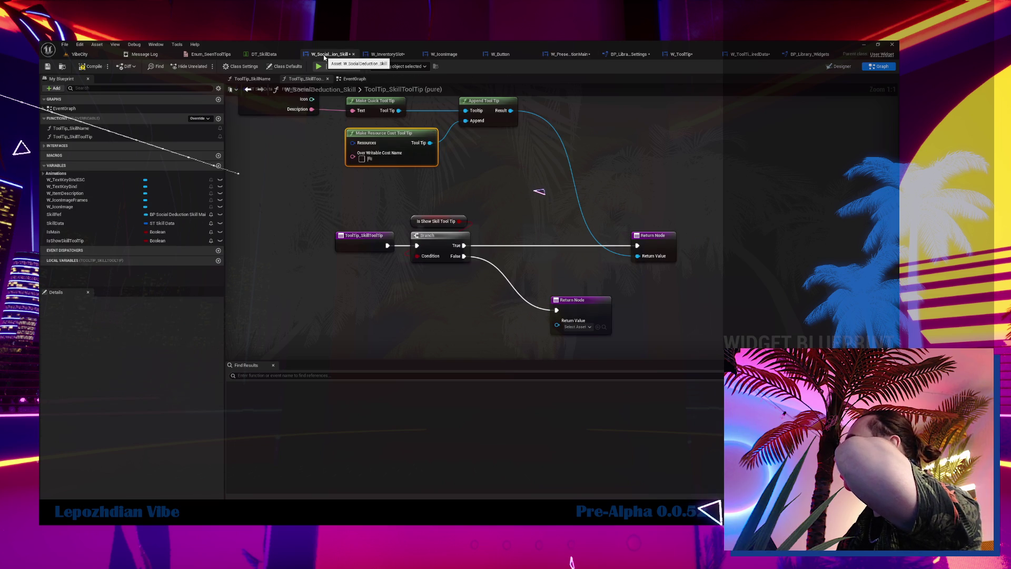
key("ctrl+Tab")
left_click_drag(506, 309, 408, 344)
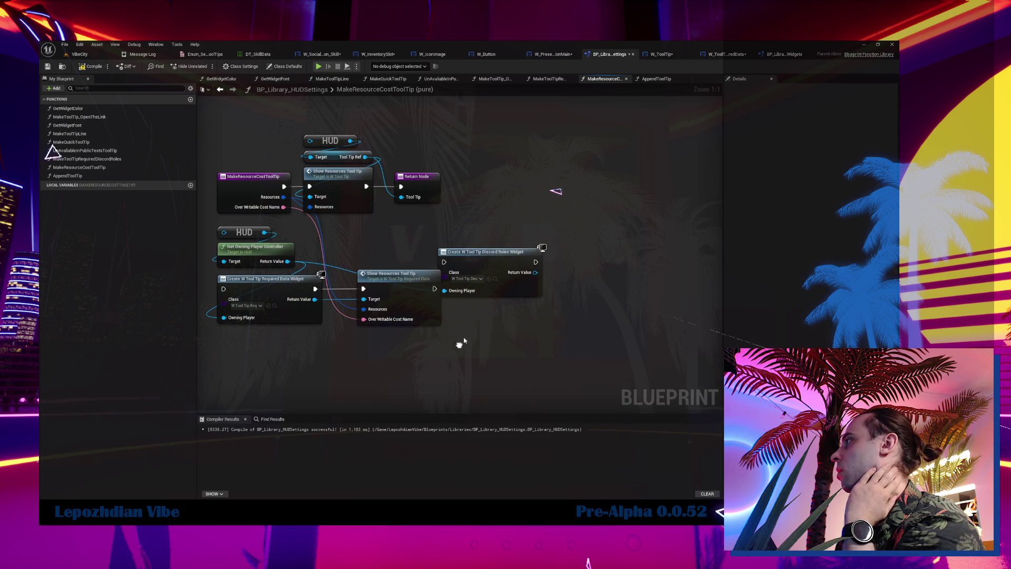
mouse_move(480, 254)
left_mouse_down()
mouse_move(589, 269)
mouse_move(605, 253)
left_mouse_up()
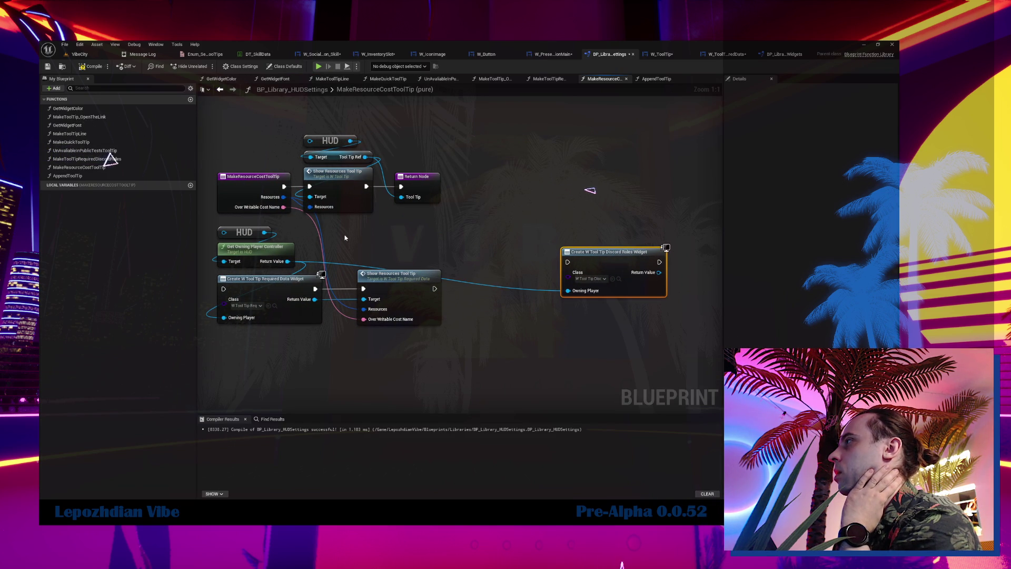
left_click(310, 55)
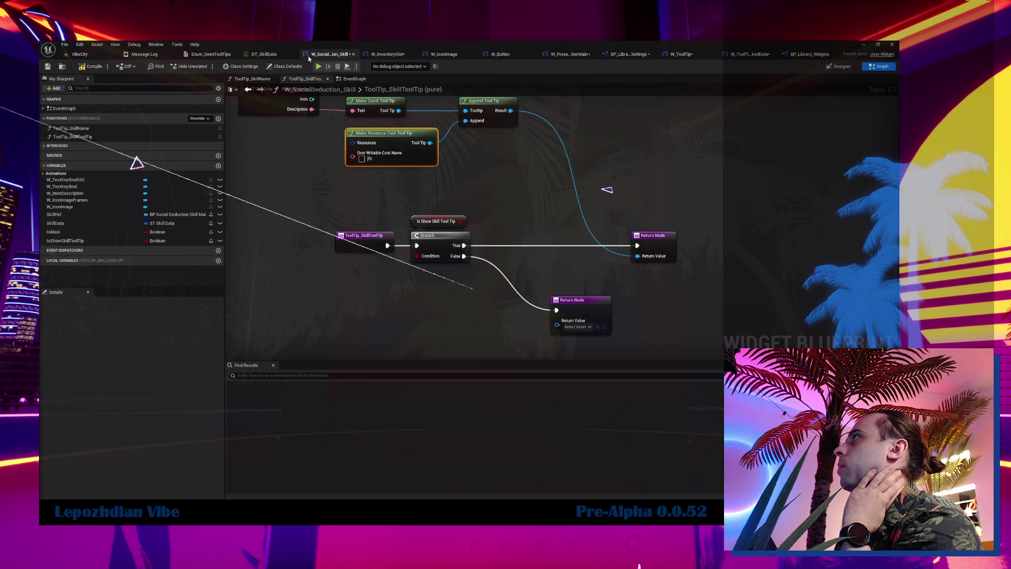
double_click(383, 111)
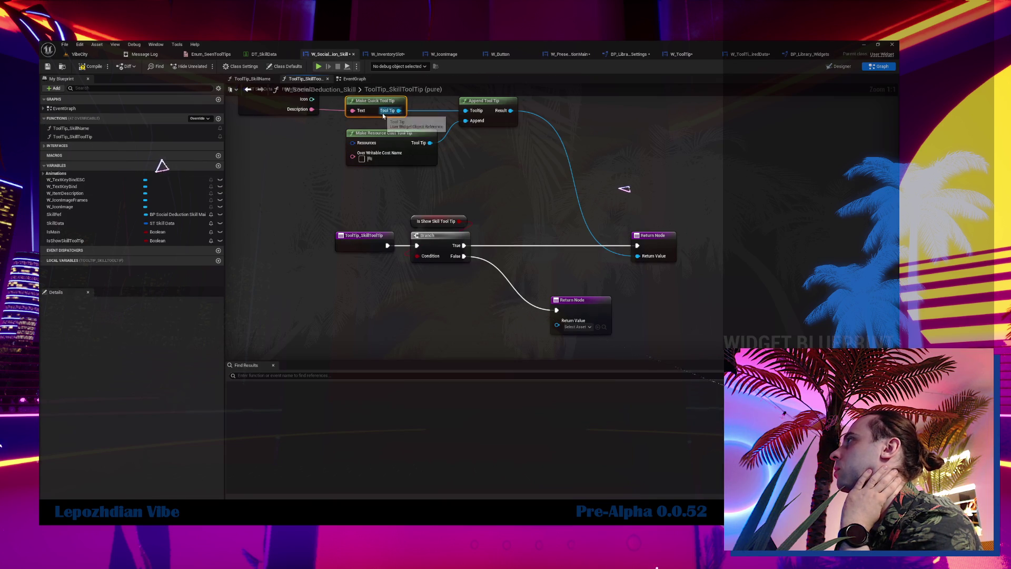
double_click(492, 264)
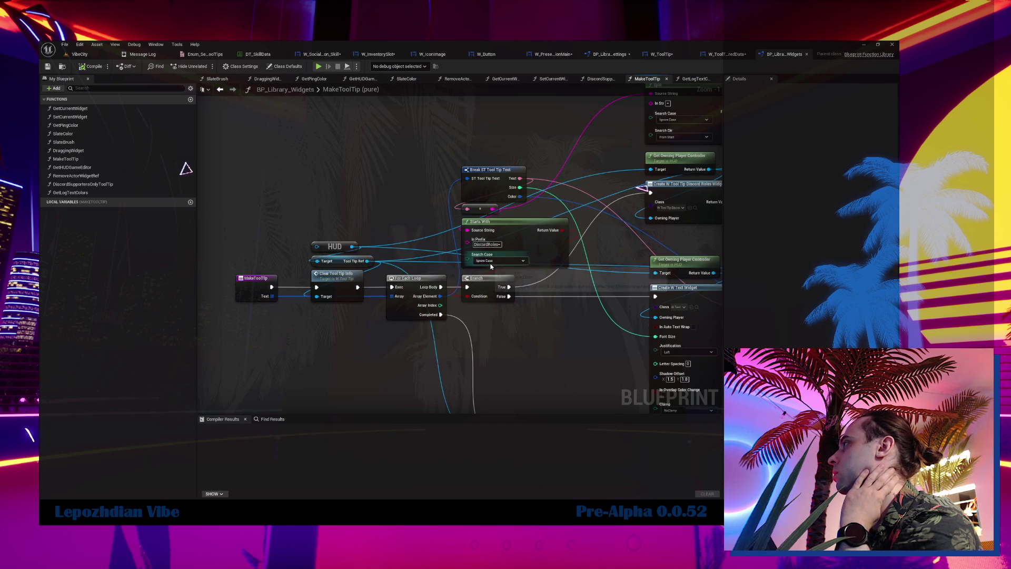
mouse_move(360, 224)
left_mouse_down()
mouse_move(311, 253)
mouse_move(313, 266)
left_mouse_up()
left_click_drag(405, 240, 14, 282)
left_click_drag(453, 203, 397, 264)
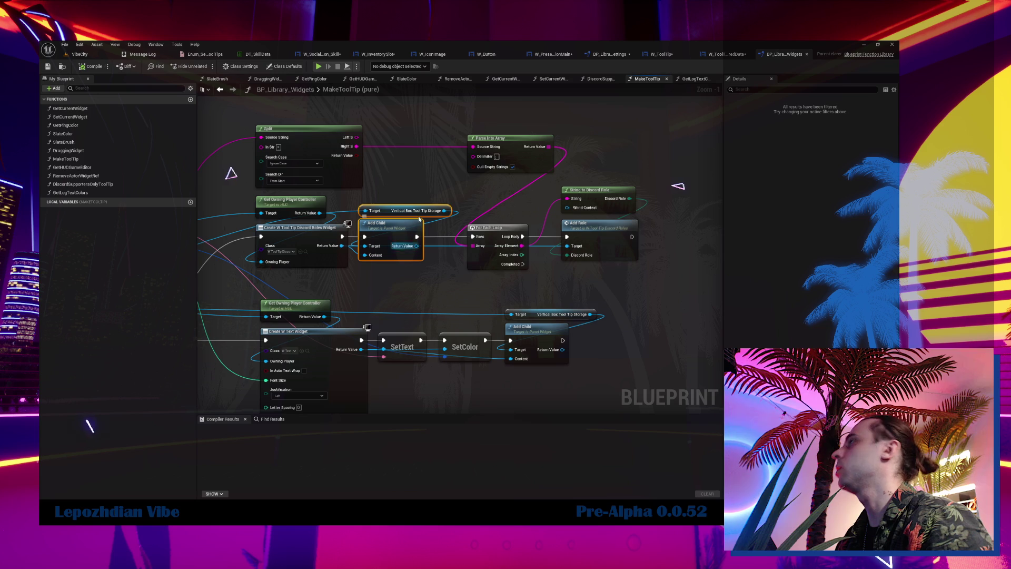
Back in MakeResourceCostToolTip, search for 'add child' from the Tool Tip Ref pin.
left_click(327, 54)
double_click(406, 143)
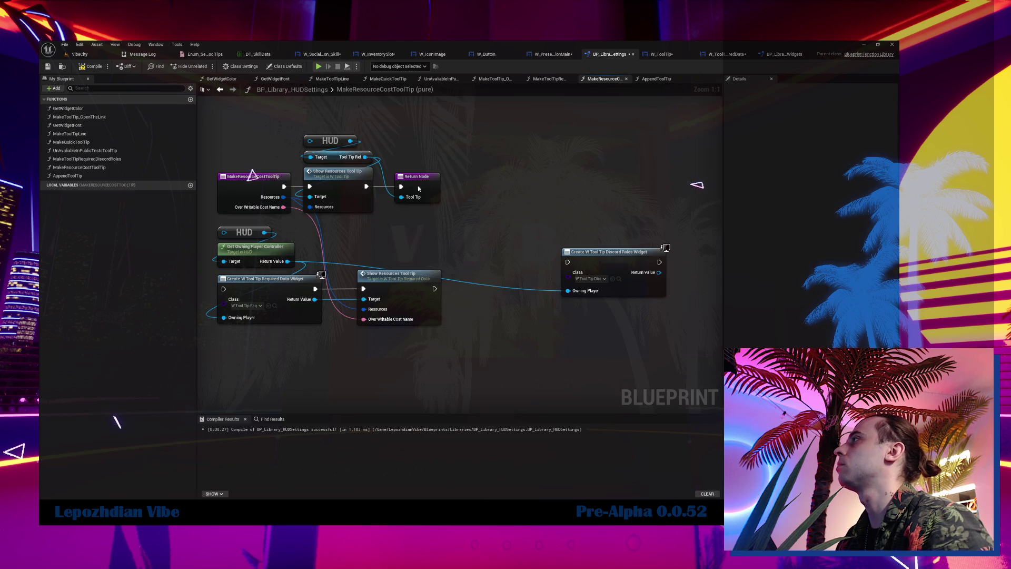
left_click_drag(448, 224, 539, 249)
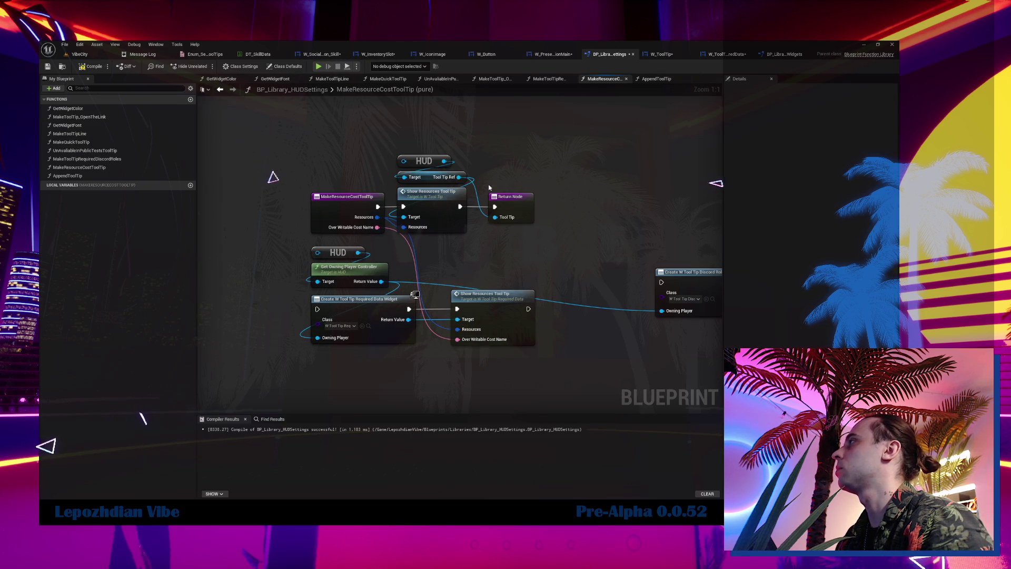
left_click_drag(457, 178, 564, 163)
type("add")
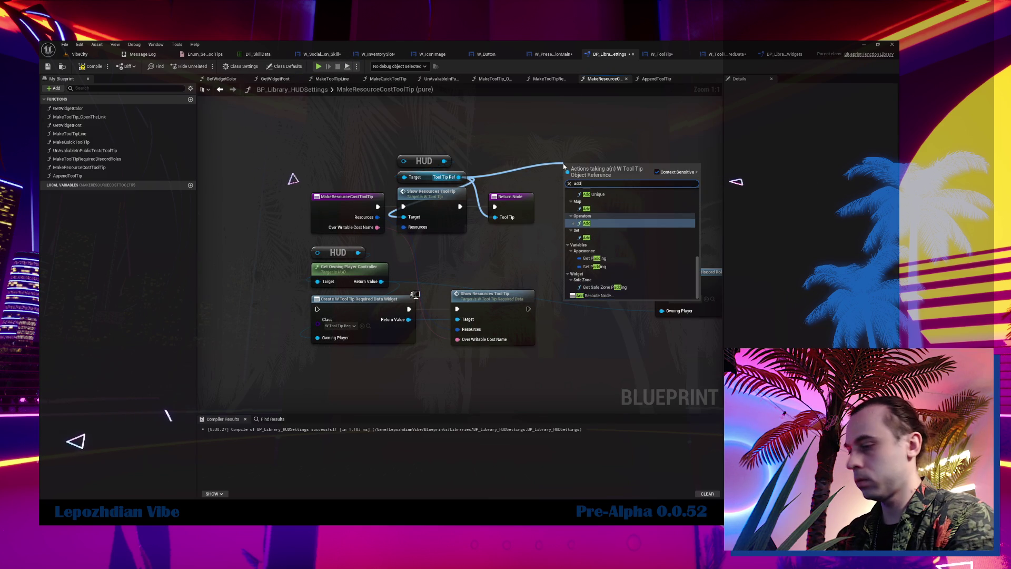
type(" c")
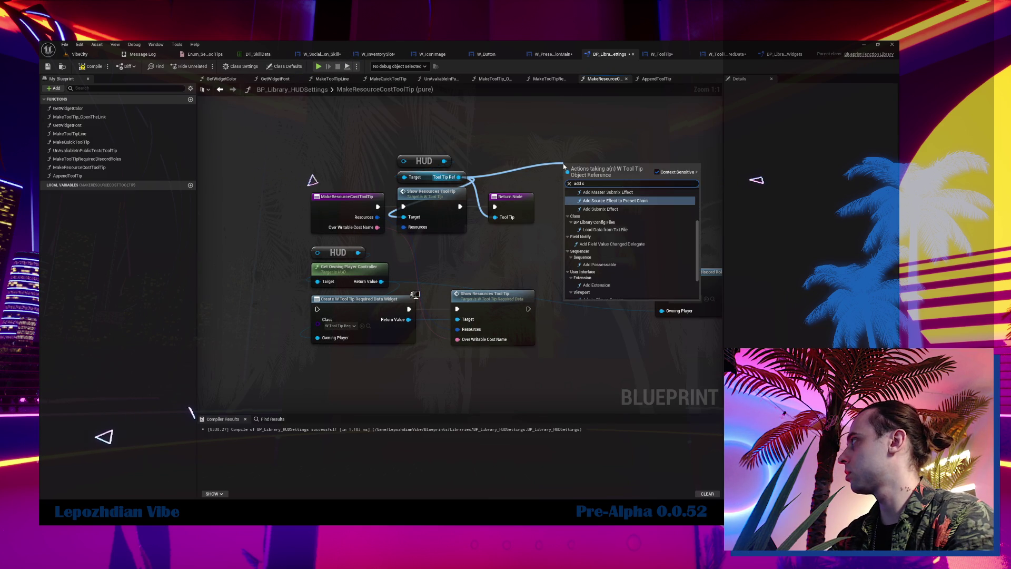
type("hild")
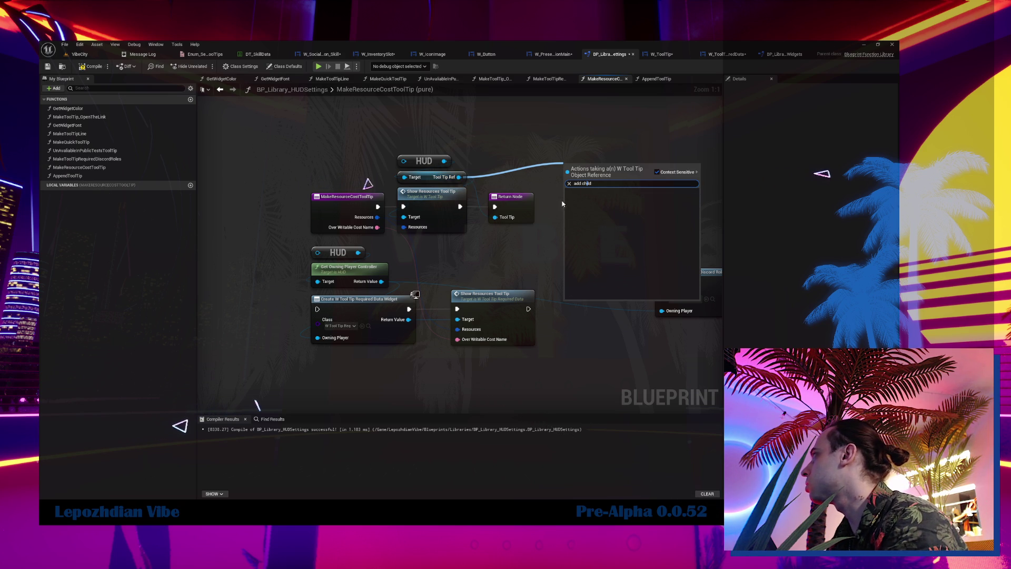
Get Scroll Box Append from Tool Tip Ref and add an Add Child node targeting it.
key("Escape")
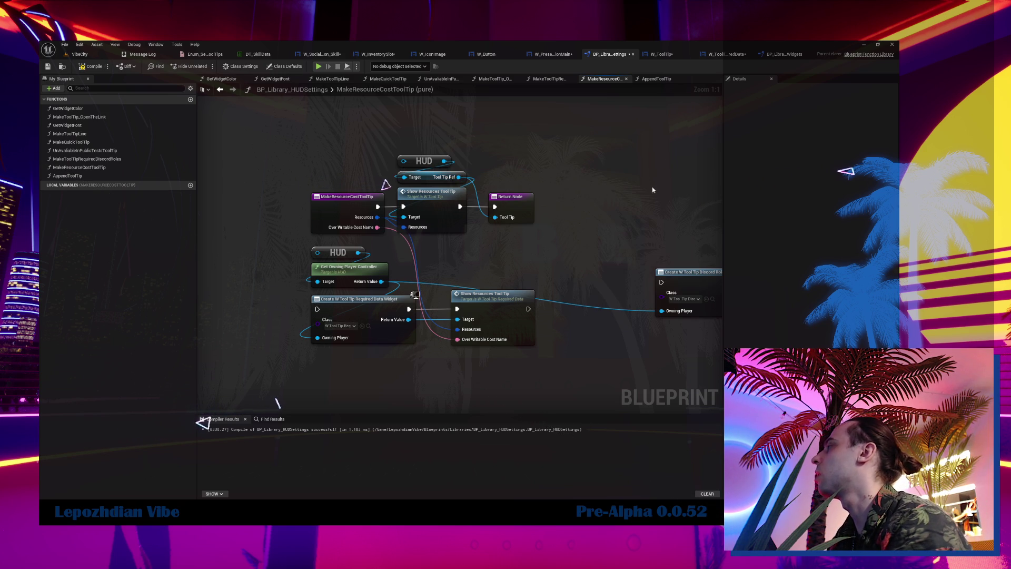
scroll(512, 243, "down", 3)
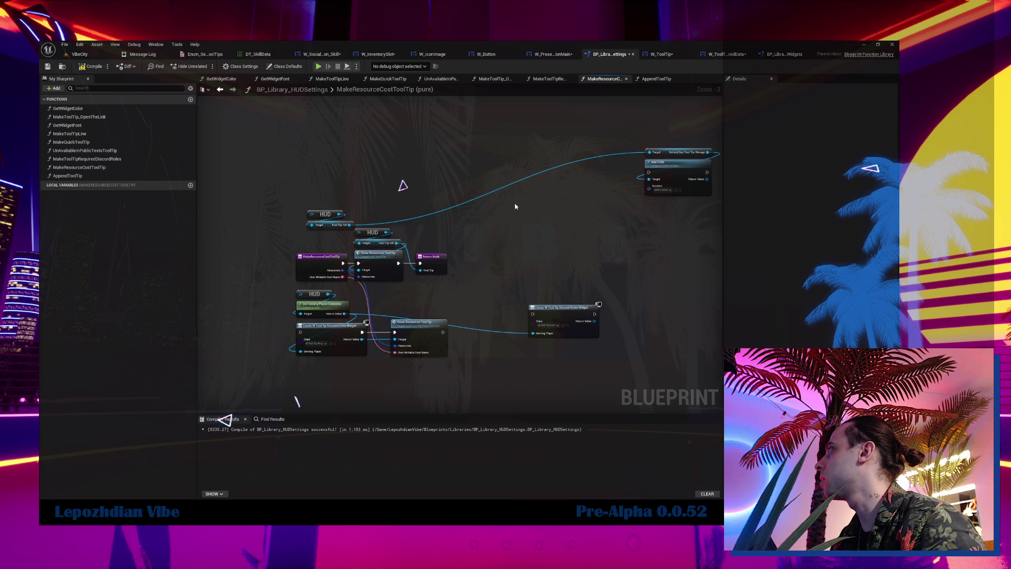
mouse_move(653, 138)
left_mouse_down()
mouse_move(708, 197)
mouse_move(523, 243)
left_mouse_up()
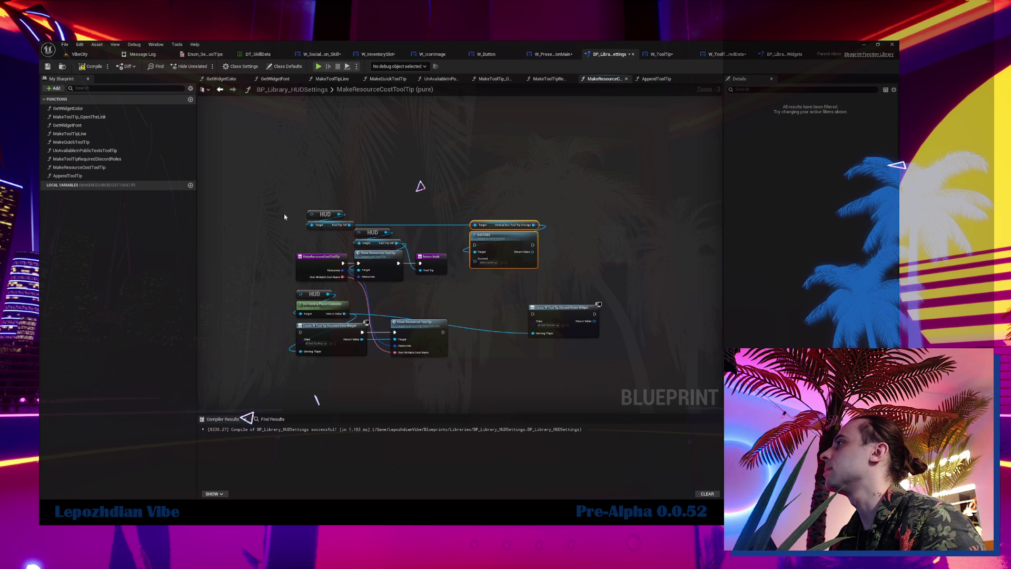
scroll(280, 221, "up", 3)
mouse_move(345, 244)
left_mouse_down()
mouse_move(485, 210)
mouse_move(483, 224)
left_mouse_up()
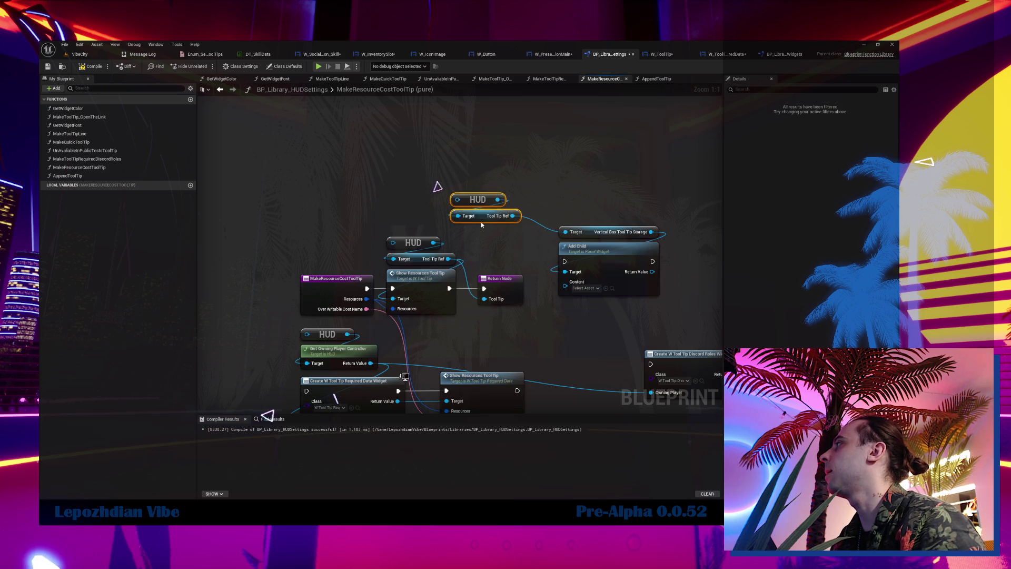
left_click(519, 224)
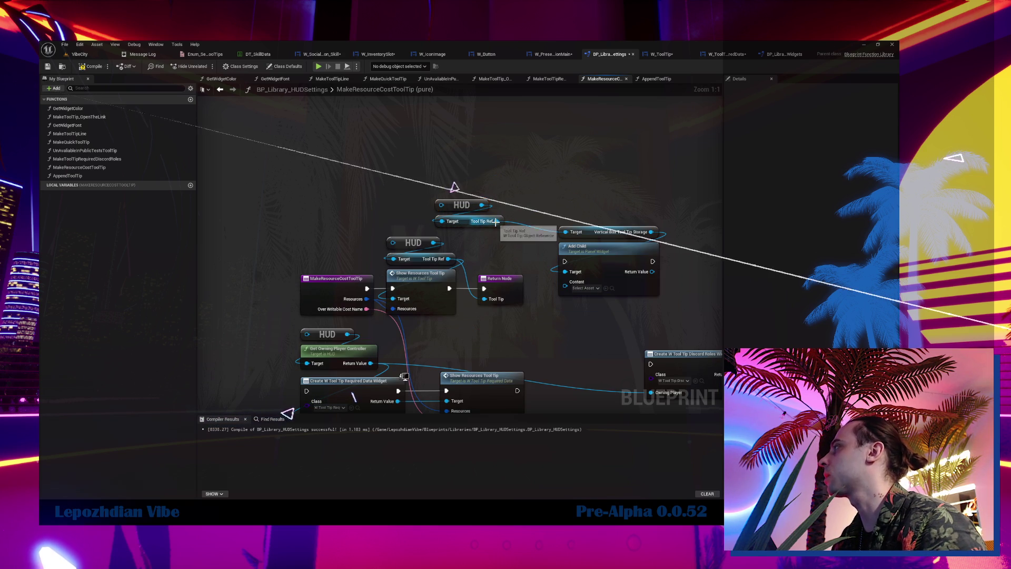
left_click_drag(496, 221, 533, 215)
type("get scroll")
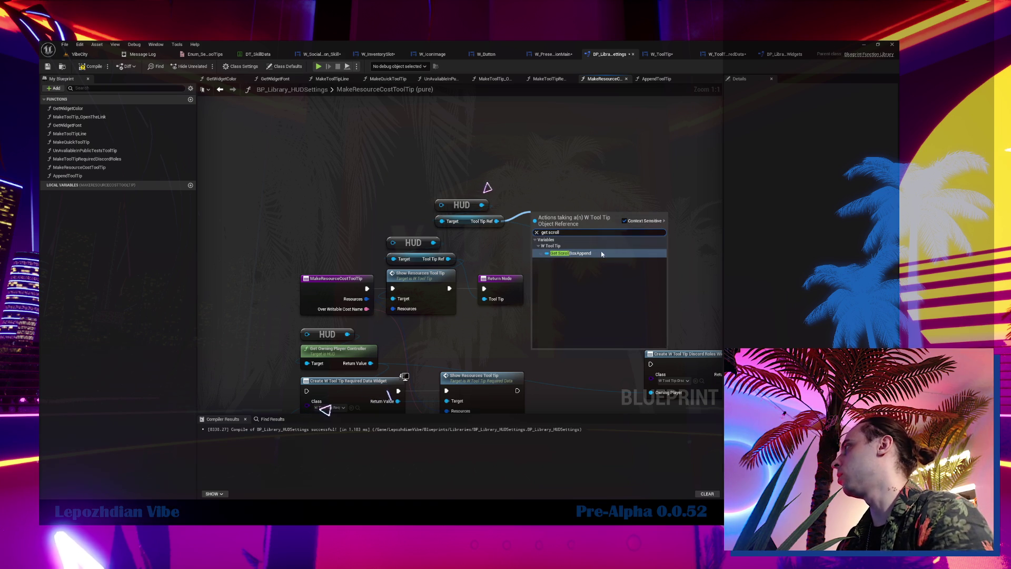
key("Return")
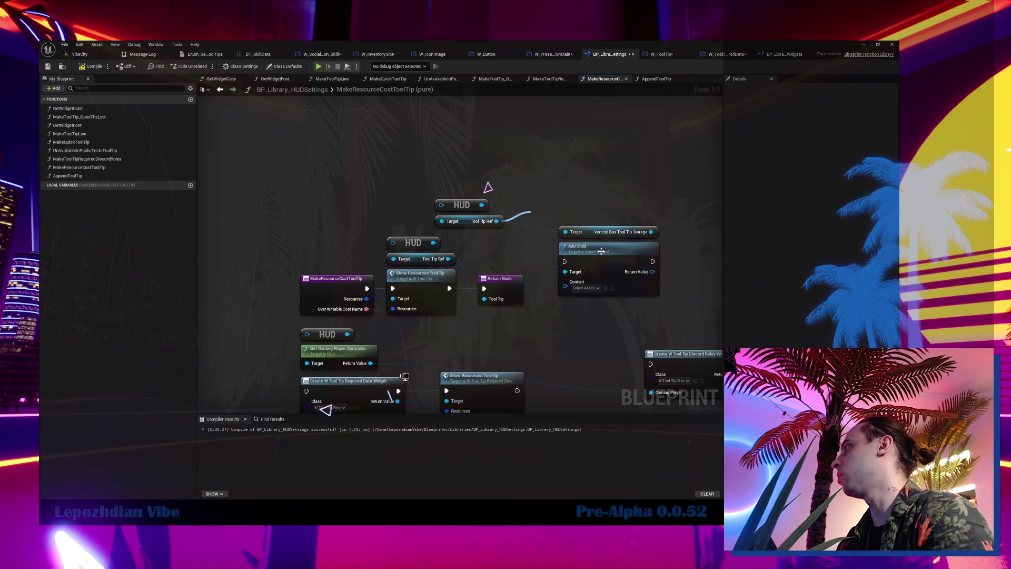
mouse_move(572, 221)
left_mouse_down()
mouse_move(473, 241)
mouse_move(549, 318)
left_mouse_up()
type("add chil")
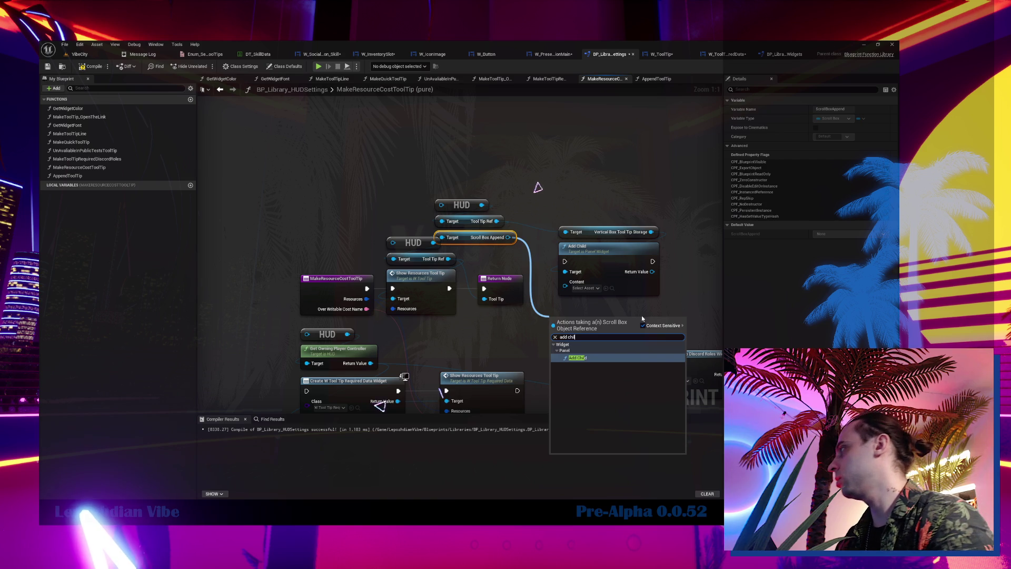
left_click(599, 363)
Delete the old Add Child, storage getter and Discord Roles nodes; feed the created widget into Content.
left_click(585, 246)
key("Delete")
left_click(619, 232)
key("Delete")
mouse_move(513, 200)
left_mouse_down()
mouse_move(467, 242)
mouse_move(579, 307)
mouse_move(535, 235)
left_mouse_up()
left_click_drag(396, 327, 552, 278)
mouse_move(516, 317)
left_mouse_down()
mouse_move(551, 252)
mouse_move(578, 309)
left_mouse_up()
left_click(589, 253, "ctrl")
left_click(563, 262)
key("Delete")
Place the Return Node after Add Child, return Scroll Box Append's tooltip, and wire the entry to Create Widget.
left_click_drag(377, 200, 597, 291)
mouse_move(492, 268)
left_mouse_down()
mouse_move(537, 266)
mouse_move(586, 298)
mouse_move(556, 281)
mouse_move(540, 288)
left_mouse_up()
mouse_move(376, 154)
left_mouse_down()
mouse_move(508, 188)
mouse_move(446, 223)
left_mouse_up()
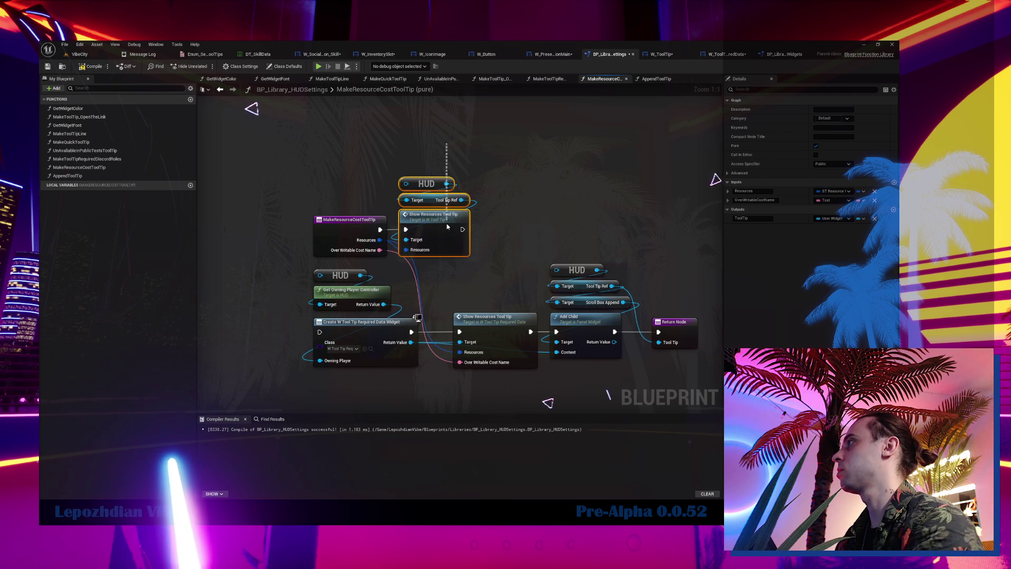
key("Delete")
left_click_drag(379, 230, 319, 331)
left_click_drag(285, 269, 701, 370)
mouse_move(375, 333)
left_mouse_down()
mouse_move(487, 219)
mouse_move(406, 298)
mouse_move(353, 331)
left_mouse_up()
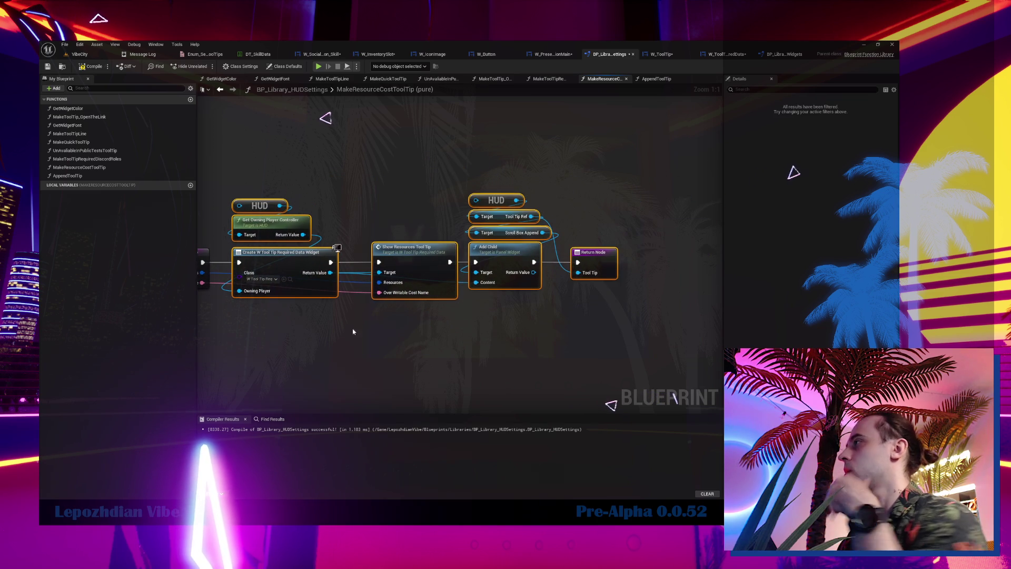
Tidy the Add Child node and compile BP_Library_HUDSettings with F7.
left_click(482, 345)
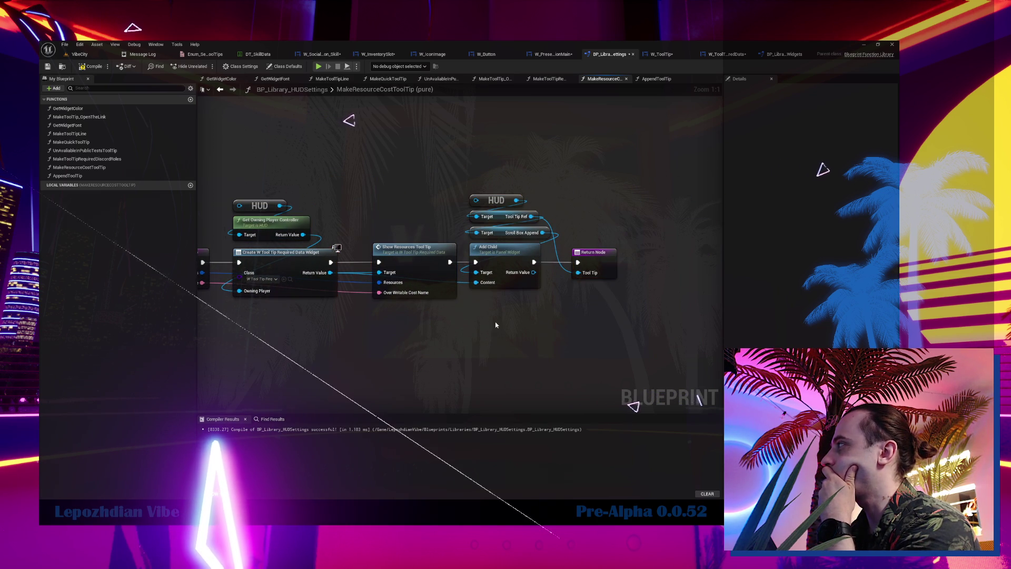
mouse_move(450, 262)
left_mouse_down()
mouse_move(542, 284)
mouse_move(585, 337)
left_mouse_up()
key("Escape")
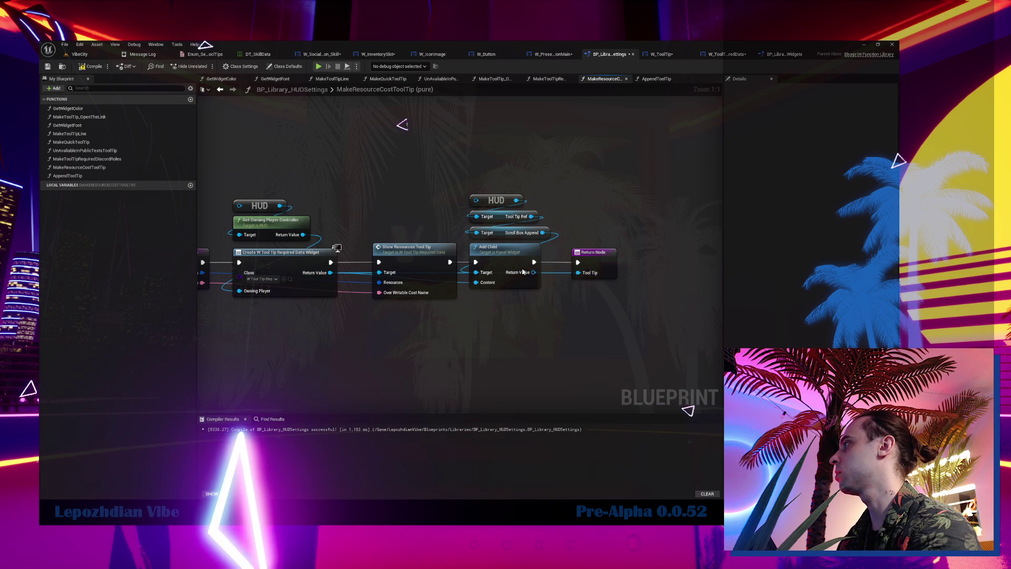
mouse_move(510, 254)
left_mouse_down()
mouse_move(537, 342)
mouse_move(506, 254)
left_mouse_up()
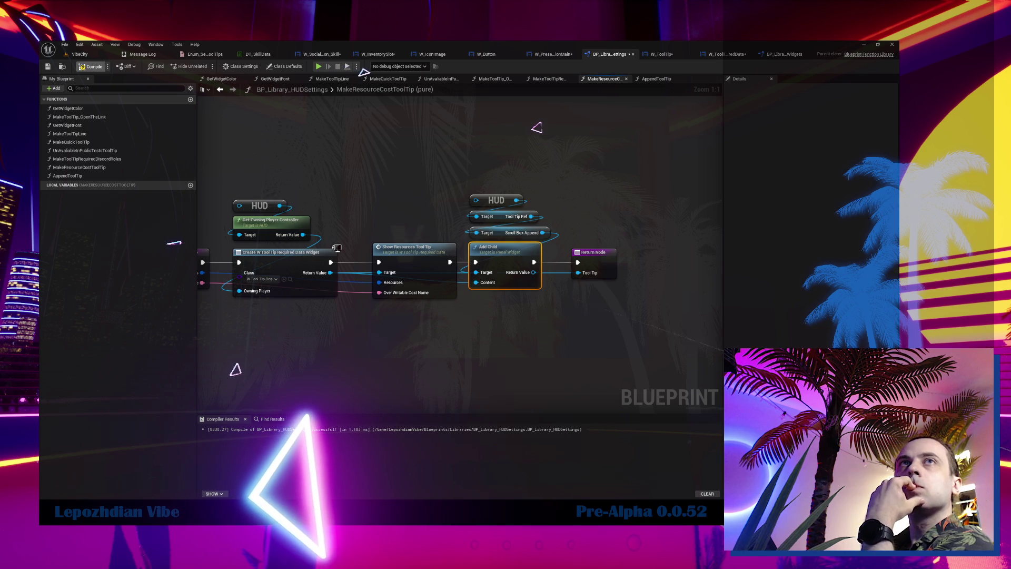
key("F7")
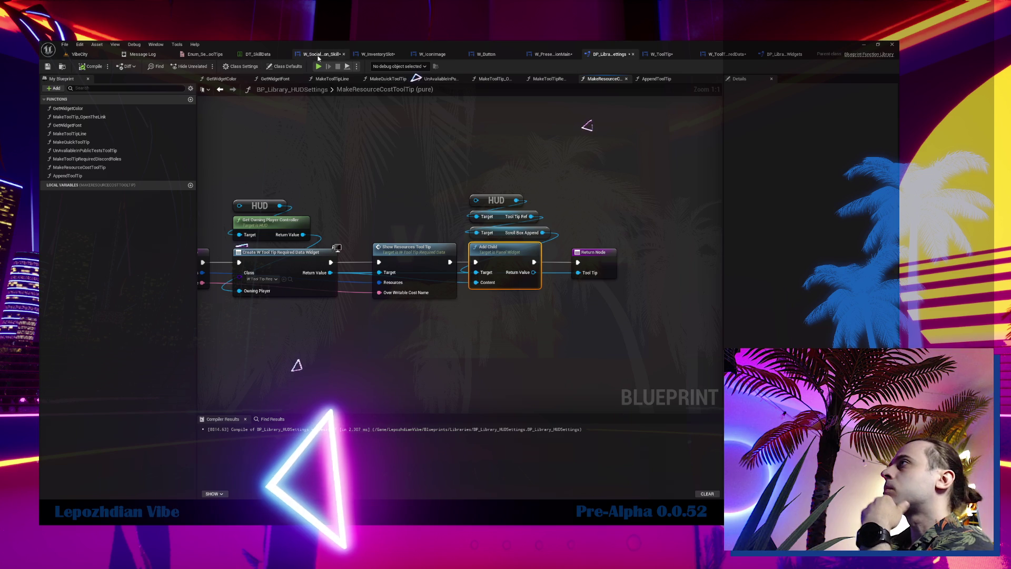
left_click(318, 58)
left_click_drag(560, 188, 555, 240)
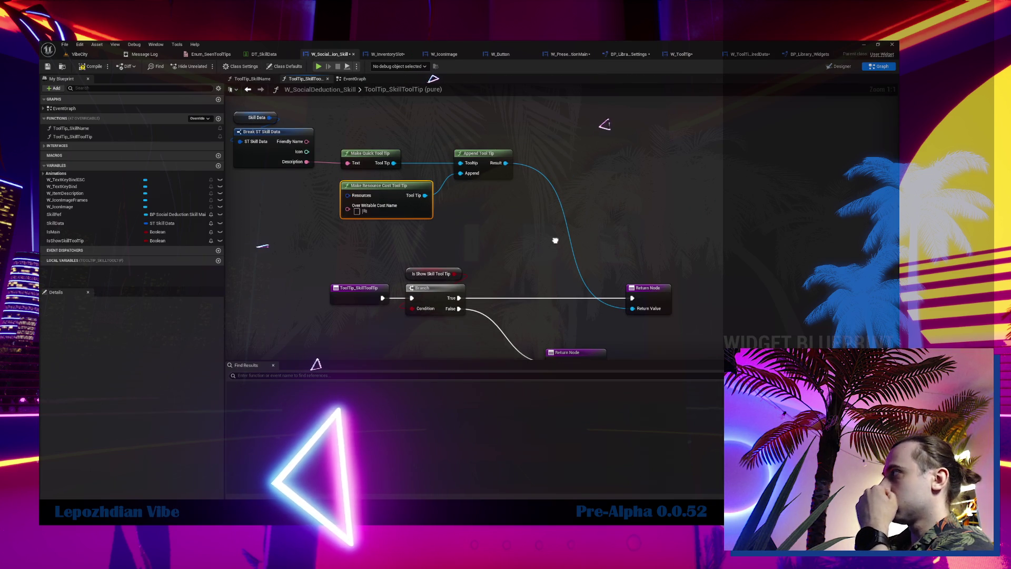
left_click(487, 171)
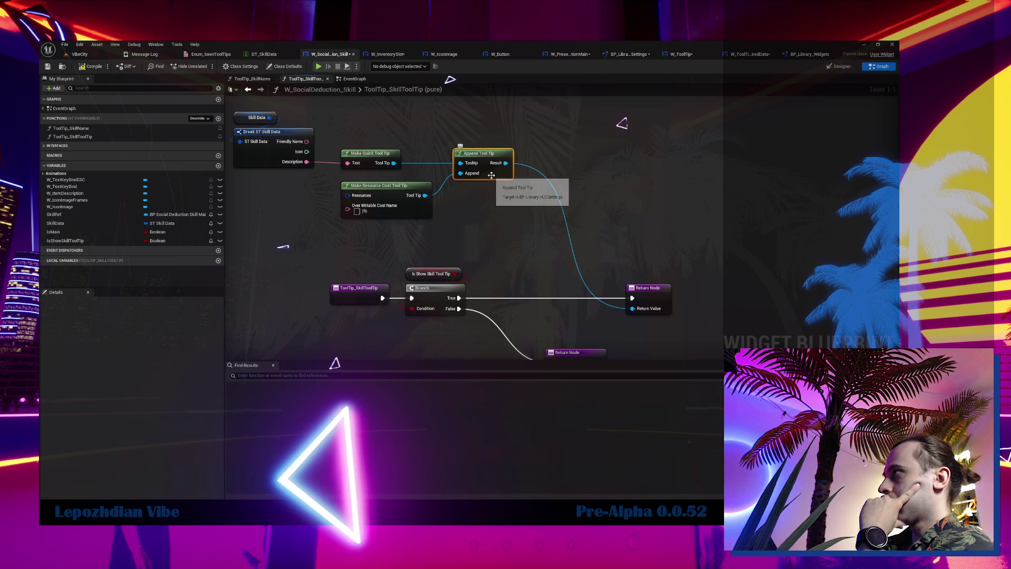
left_click_drag(384, 201, 389, 216)
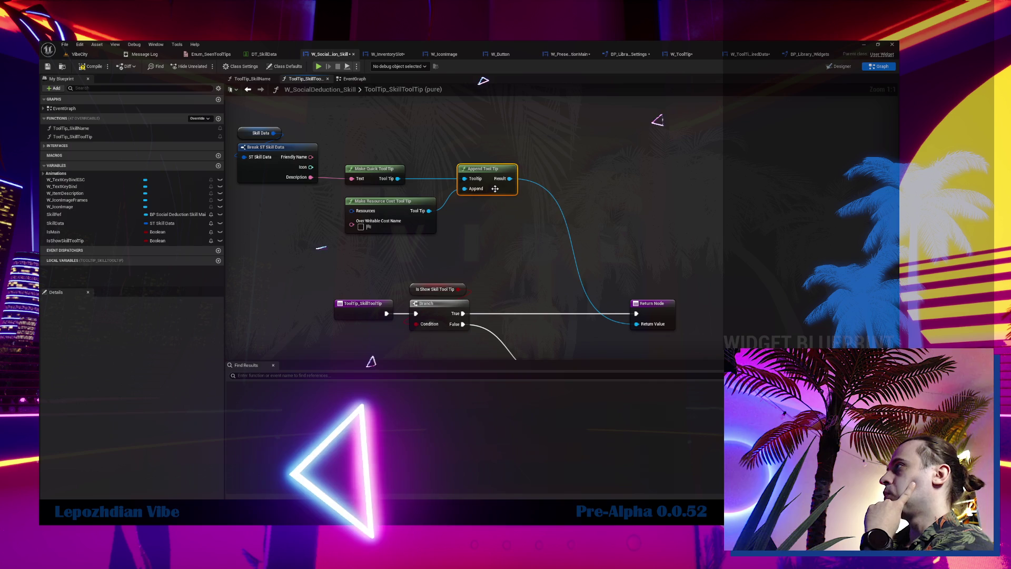
double_click(495, 190)
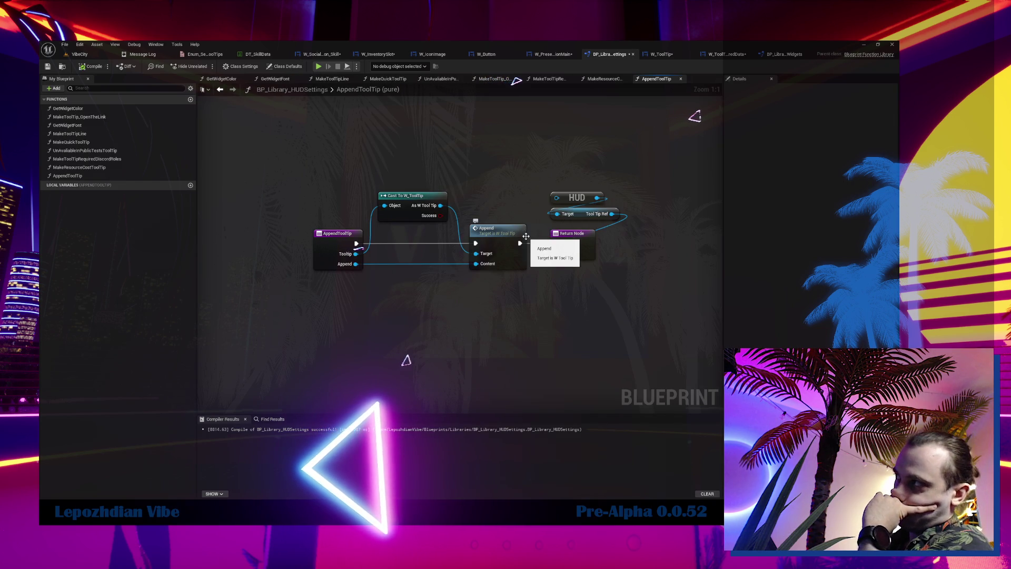
double_click(498, 237)
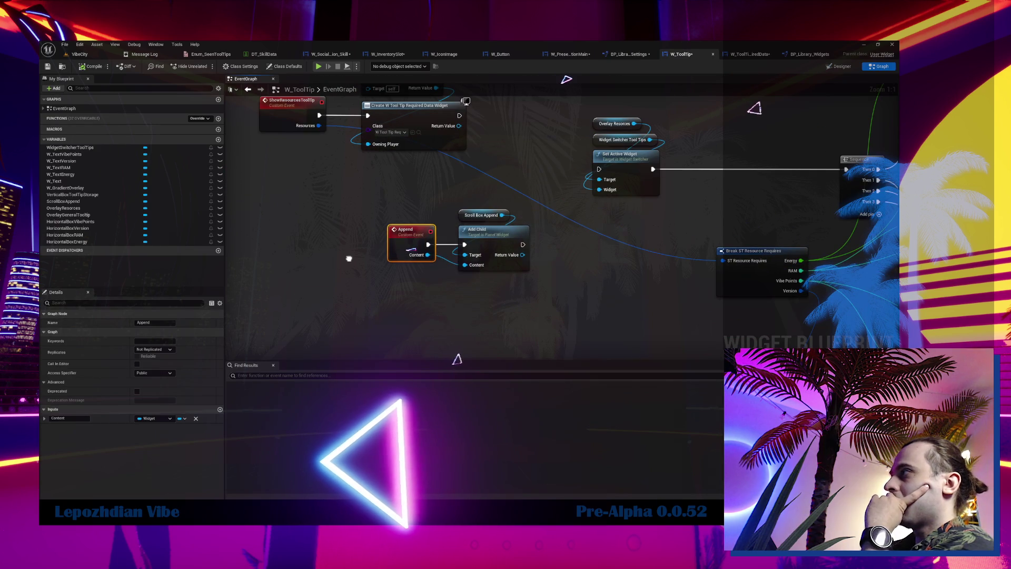
left_click(329, 54)
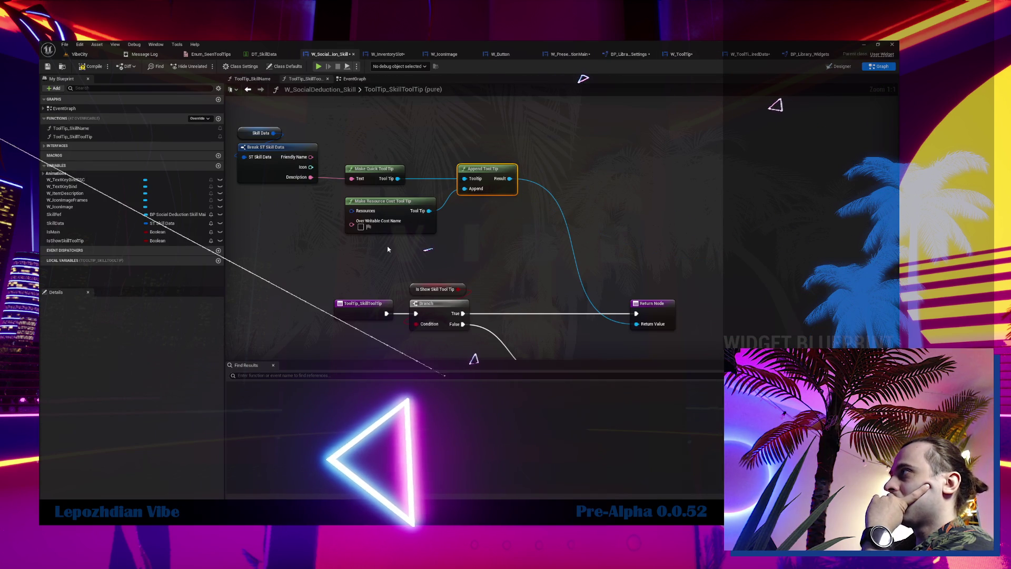
double_click(404, 207)
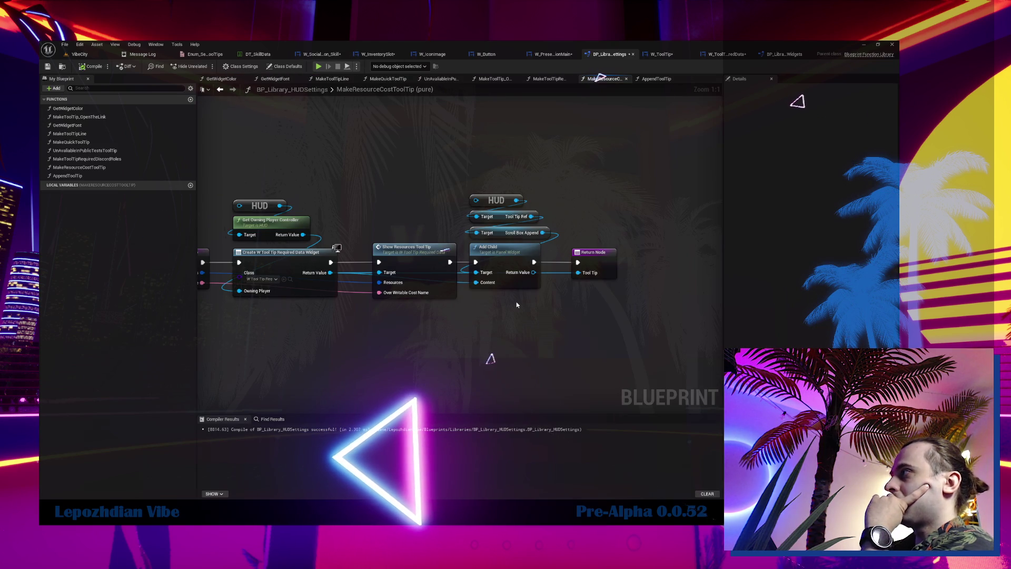
Delete Add Child and the HUD/Scroll Box Append getters, returning the created widget after Show Resources Tool Tip.
left_click_drag(522, 245, 542, 329)
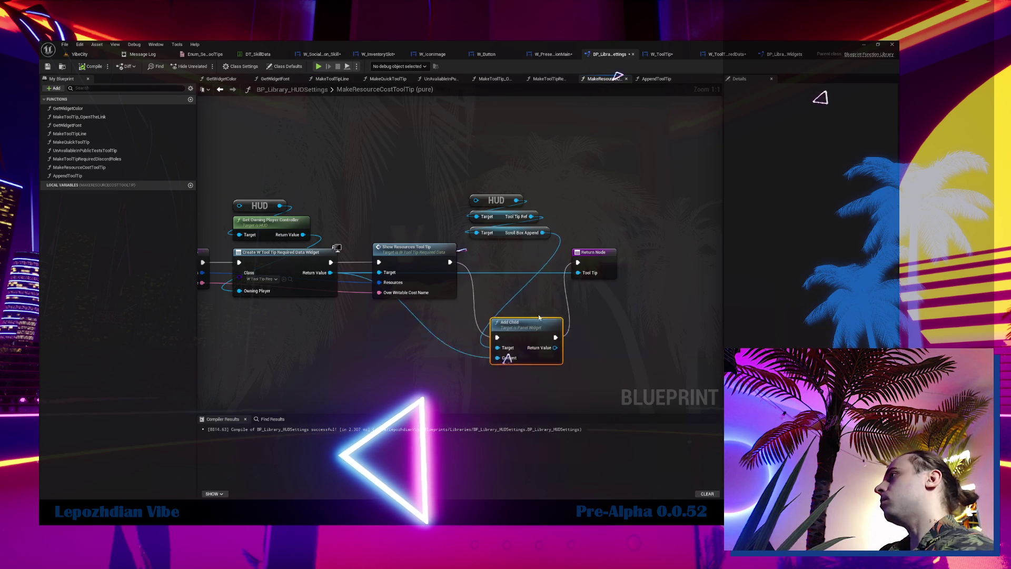
key("Delete")
left_click_drag(542, 158, 505, 242)
key("Delete")
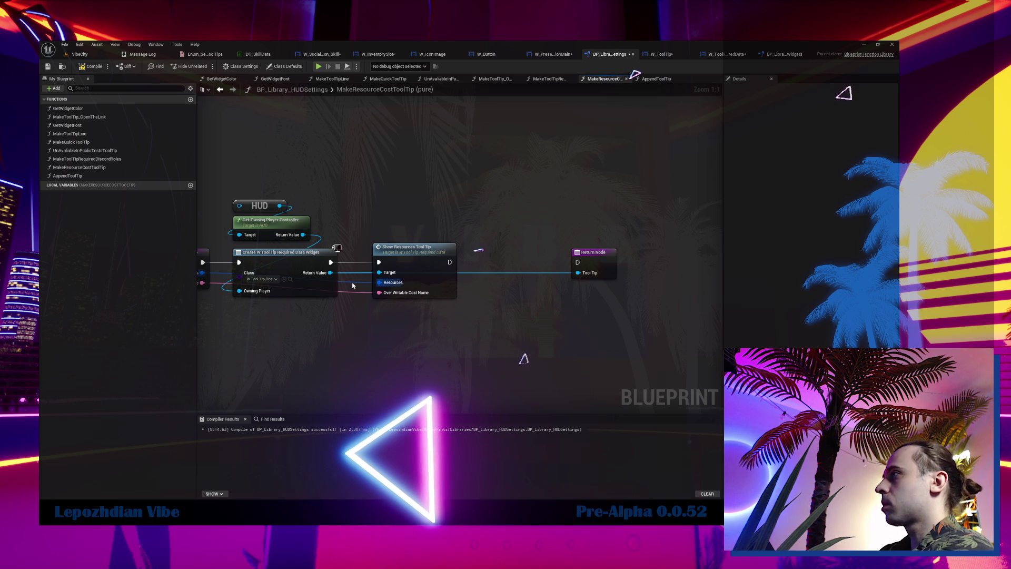
mouse_move(450, 262)
left_mouse_down()
mouse_move(578, 262)
mouse_move(568, 314)
mouse_move(515, 362)
mouse_move(330, 272)
left_mouse_up()
mouse_move(511, 350)
left_mouse_down()
mouse_move(512, 253)
mouse_move(490, 257)
left_mouse_up()
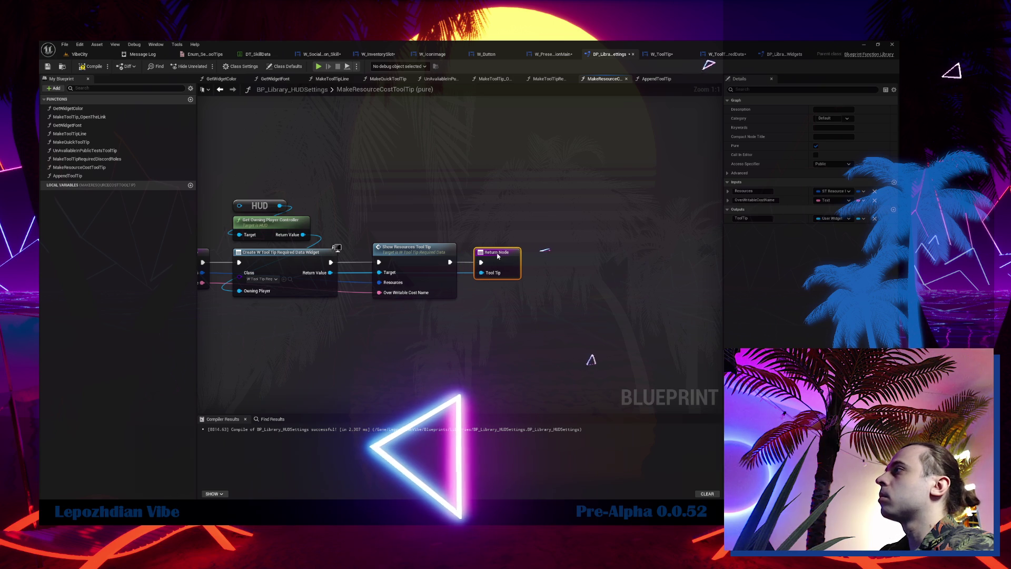
left_click_drag(504, 210, 584, 201)
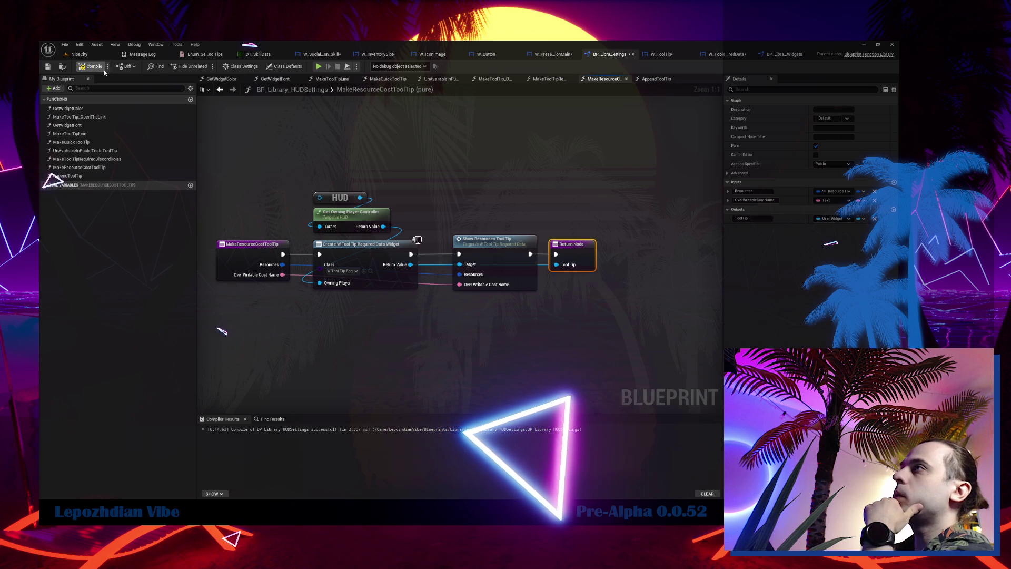
Set Energy to 100000 on the skill tooltip's Make ST Resource Requires, then return to VibeCity.
left_click(322, 54)
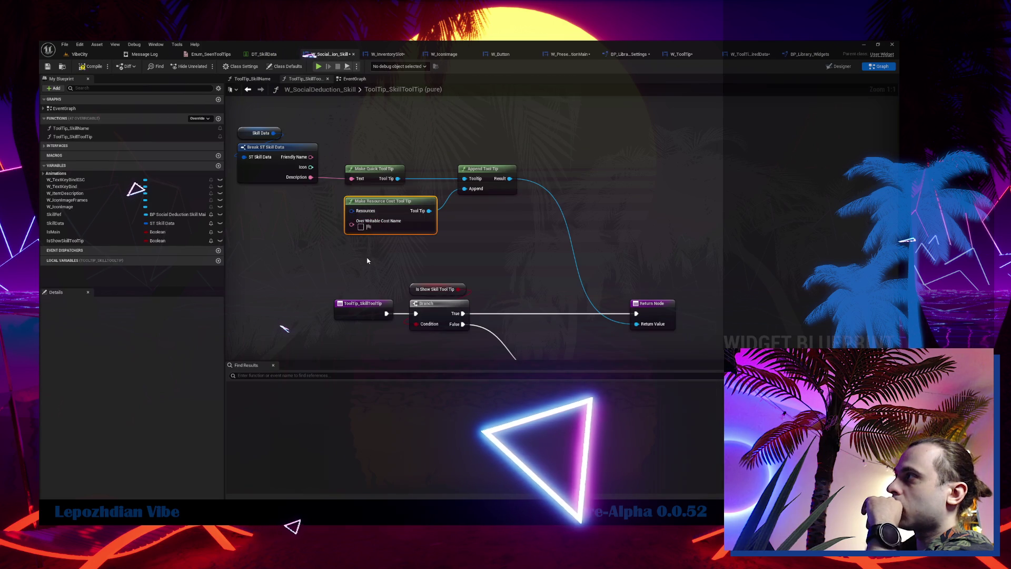
left_click_drag(367, 260, 416, 277)
left_click_drag(401, 228, 302, 242)
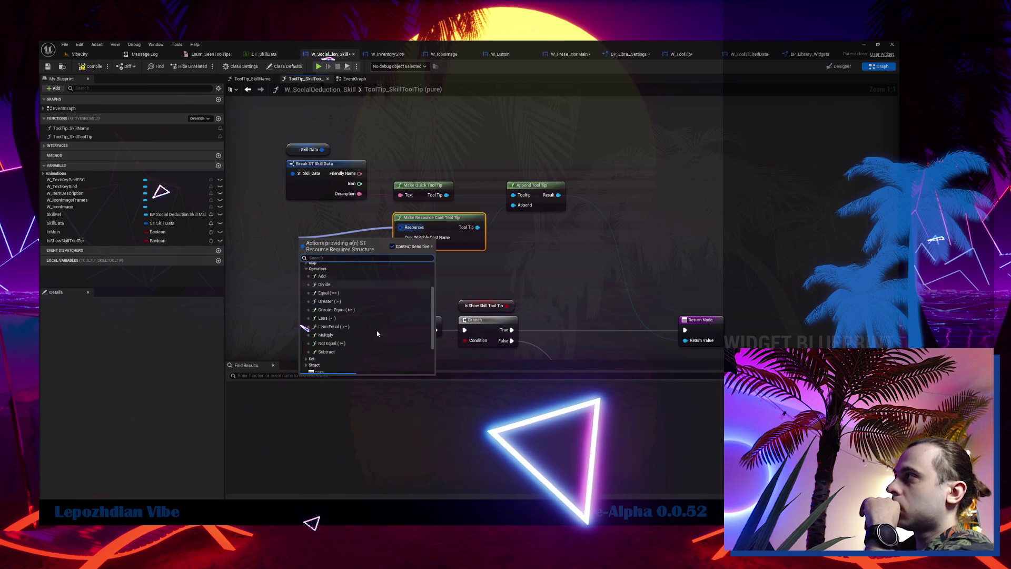
key("Escape")
scroll(539, 231, "down", 12)
scroll(540, 231, "up", 12)
left_click_drag(337, 233, 301, 233)
left_click(295, 245)
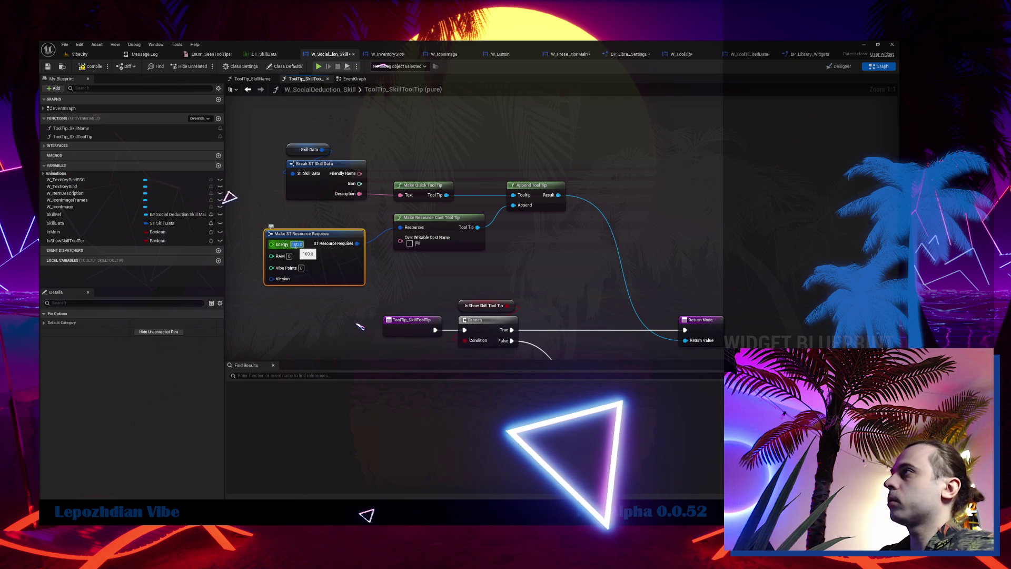
key("Return")
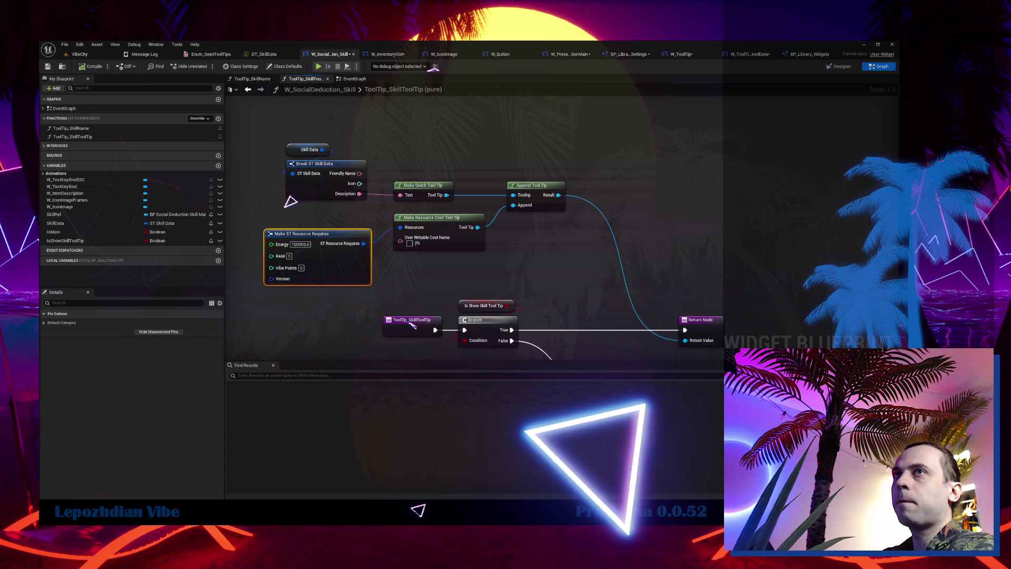
left_click(79, 54)
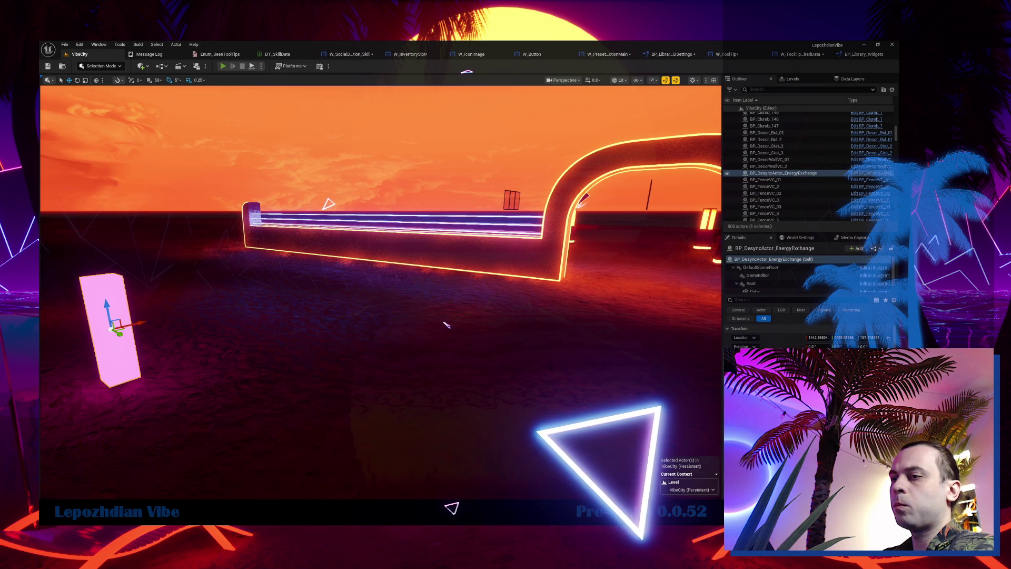
Play the level and check that the Q skill tooltip lists a 100000 energy cost.
left_click(223, 66)
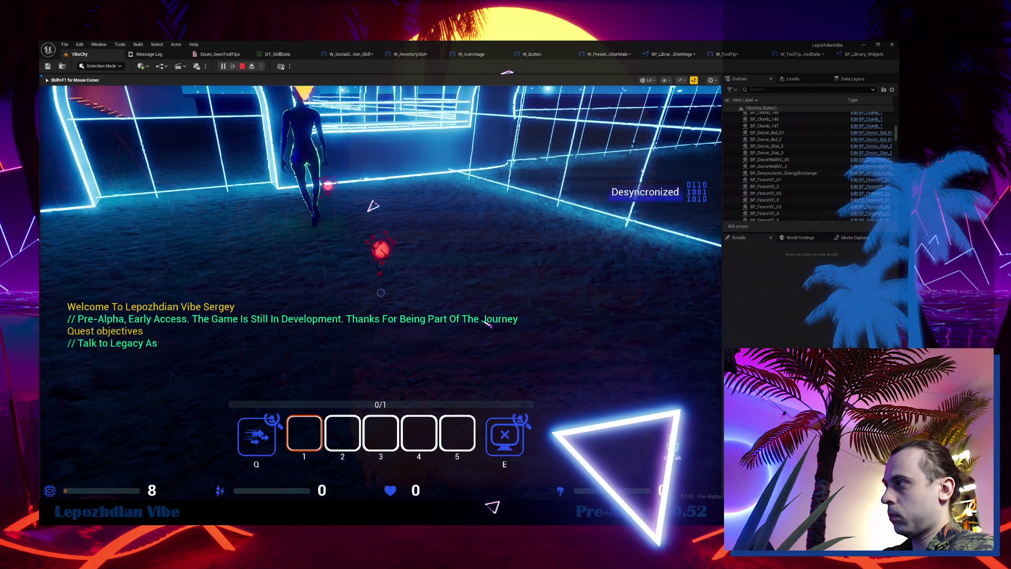
mouse_move(275, 424)
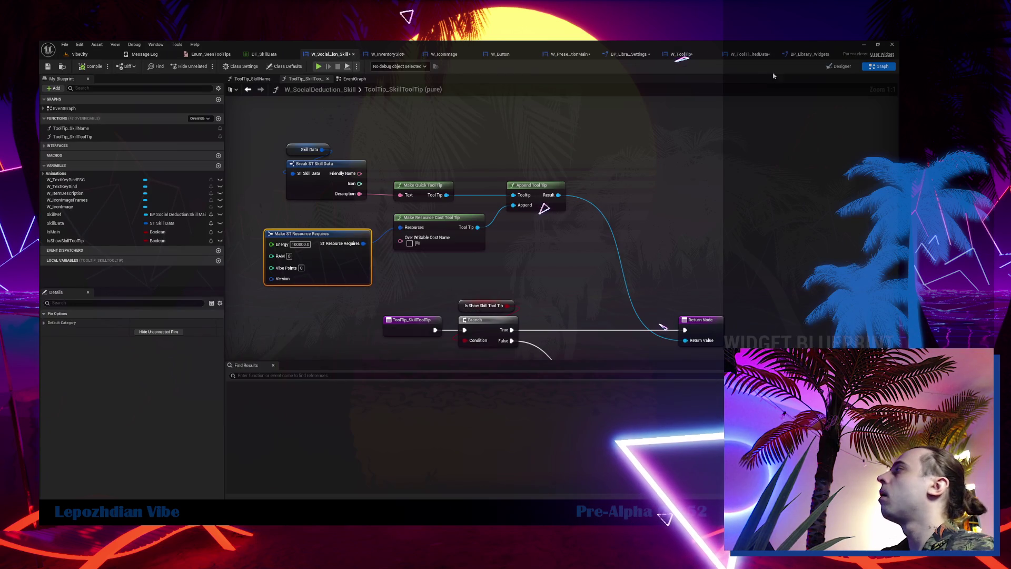
Review the ShowResourcesToolTip event and its switcher nodes in W_ToolTip's event graph.
left_click_drag(352, 272, 347, 257)
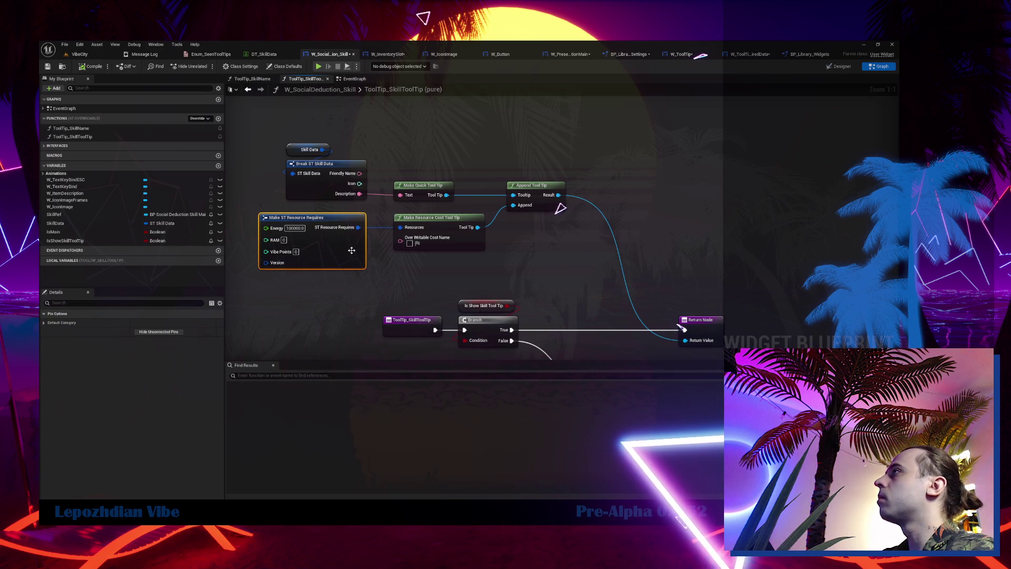
left_click(681, 54)
mouse_move(546, 197)
left_mouse_down()
mouse_move(501, 248)
mouse_move(524, 267)
left_mouse_up()
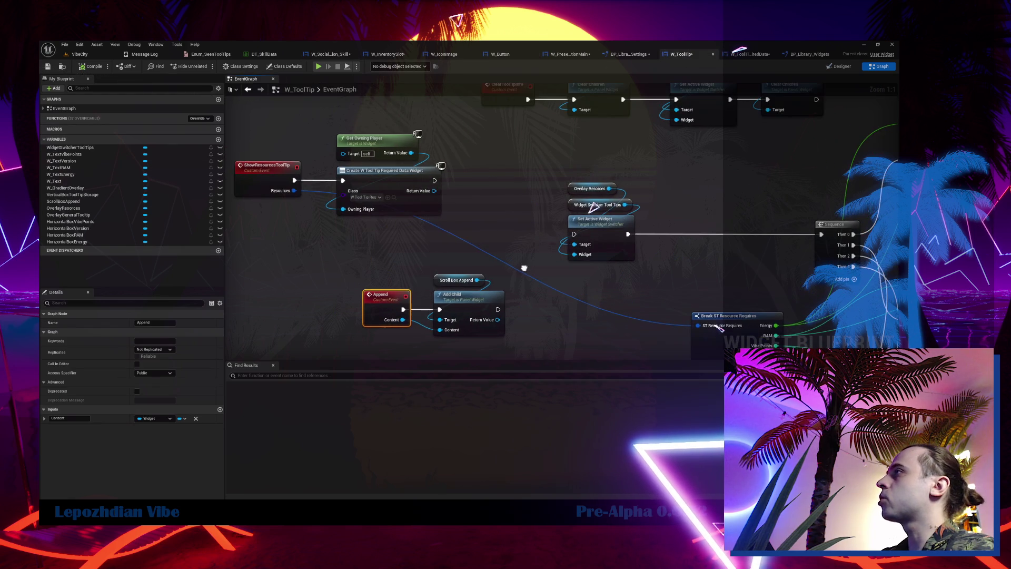
mouse_move(281, 124)
left_mouse_down()
mouse_move(445, 217)
mouse_move(399, 203)
left_mouse_up()
left_click_drag(412, 149, 487, 250)
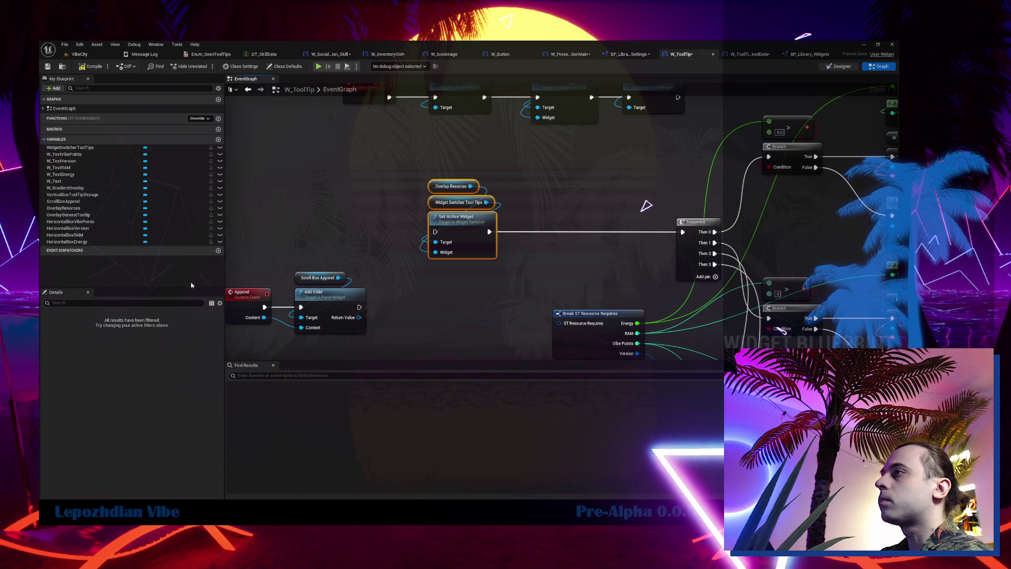
In the Designer, move OverlayGeneralTooltip out of the widget switcher onto the root Overlay.
key("ctrl+shift+alt+d")
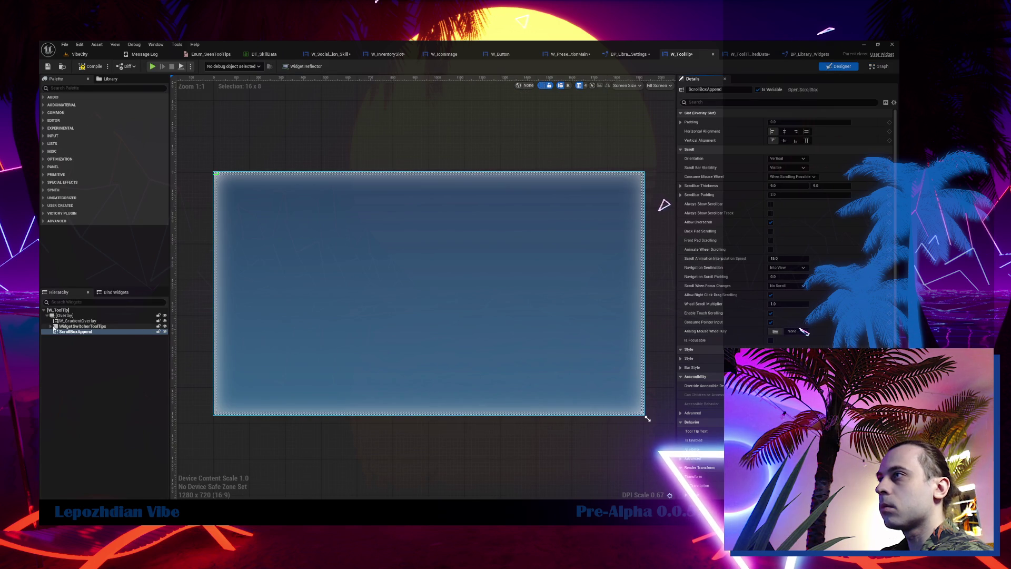
left_click(50, 327)
left_click(55, 332)
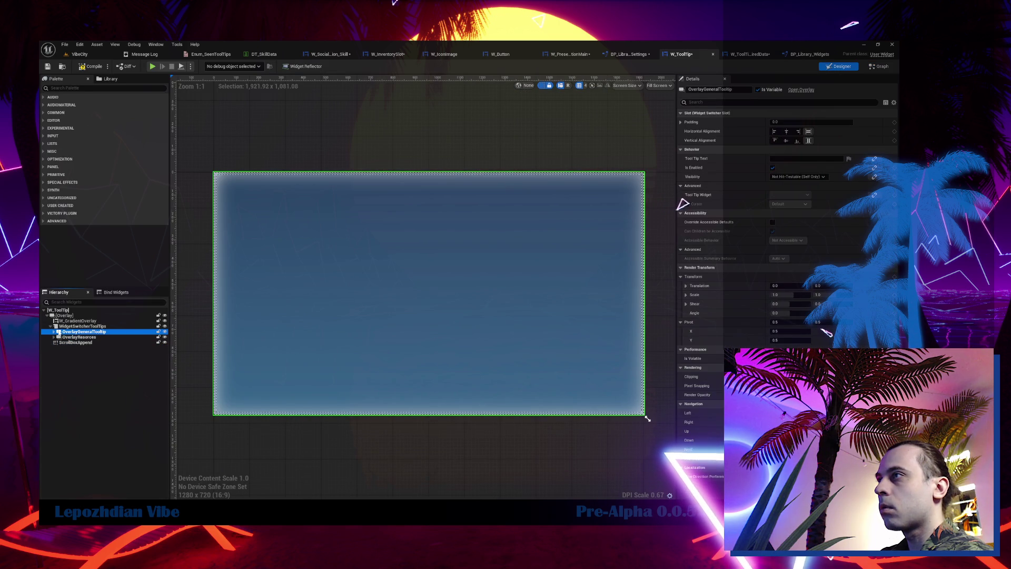
left_click(54, 333)
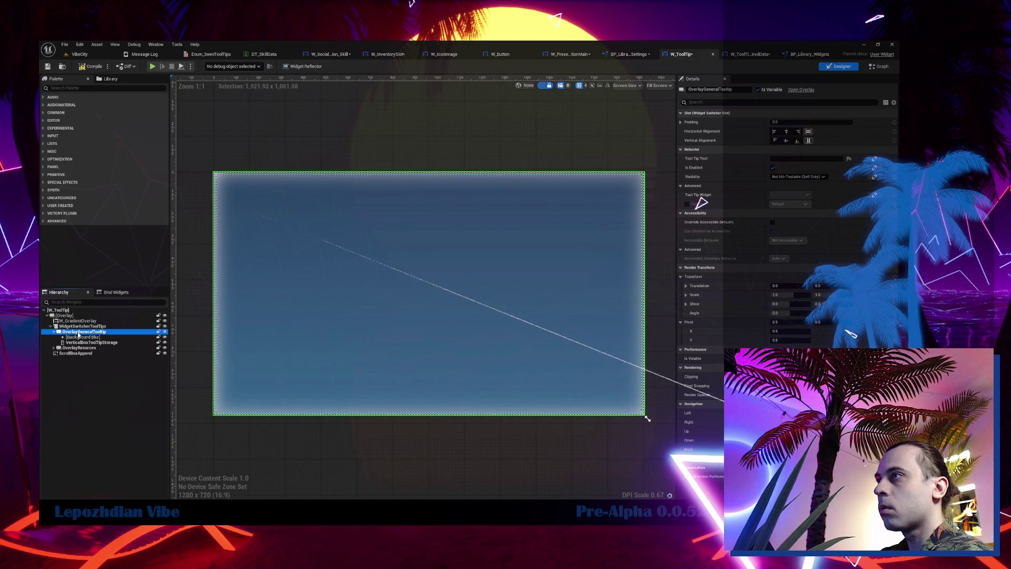
left_click(54, 332)
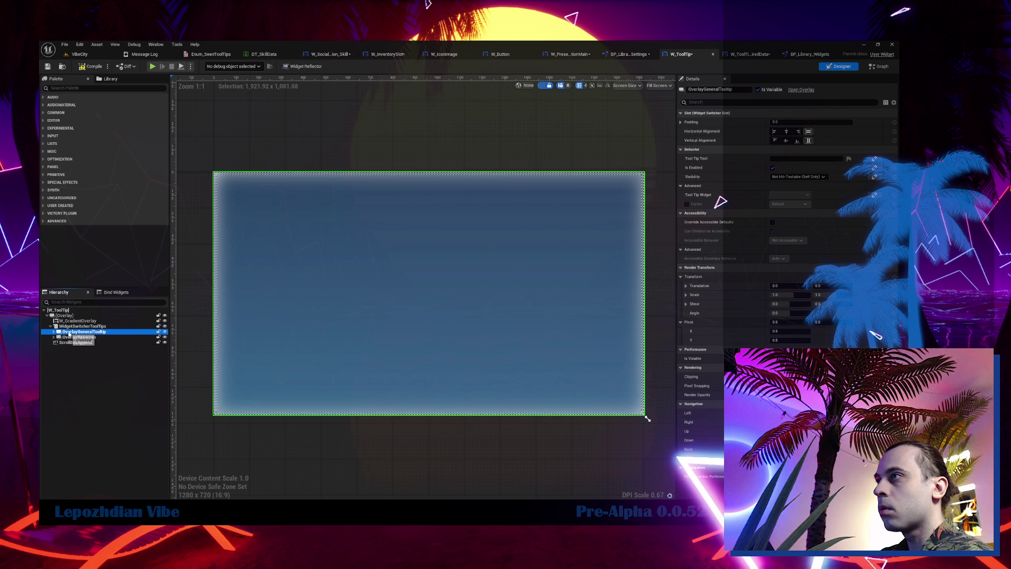
left_click_drag(70, 333, 75, 320)
Delete OverlayResources and WidgetSwitcherToolTips, confirming each removal.
left_click(80, 332)
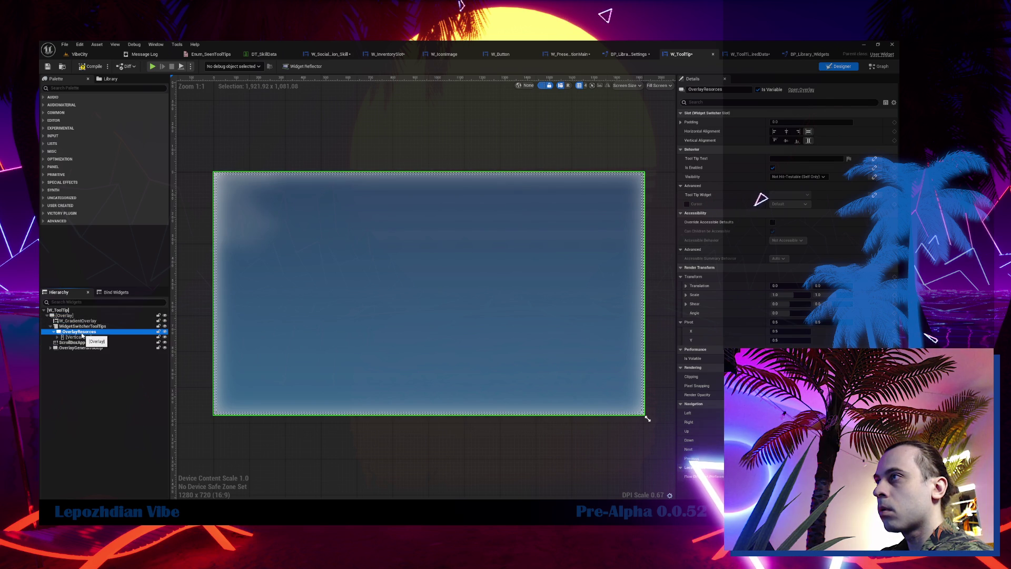
key("Delete")
left_click(524, 316)
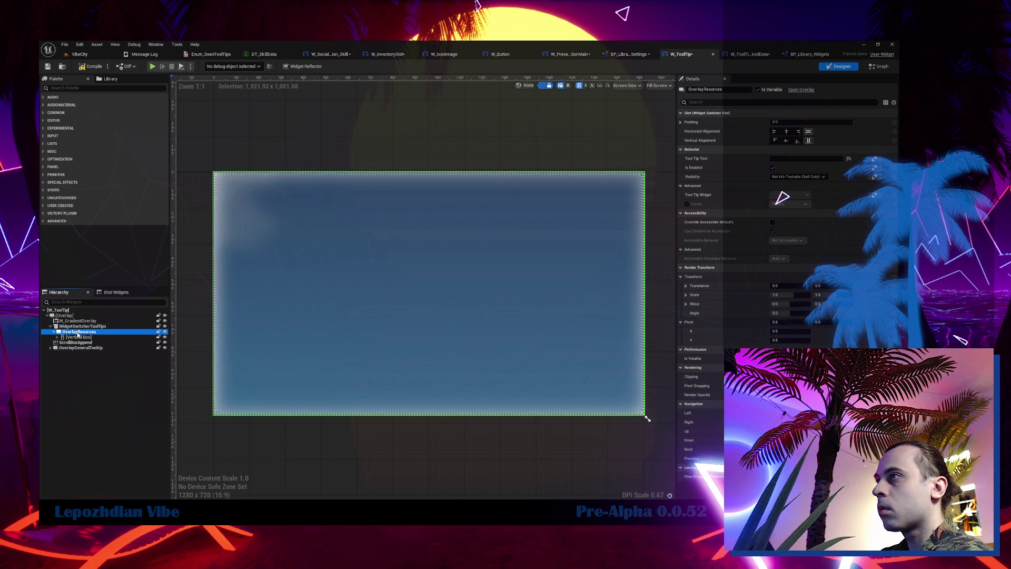
left_click(74, 326)
key("Delete")
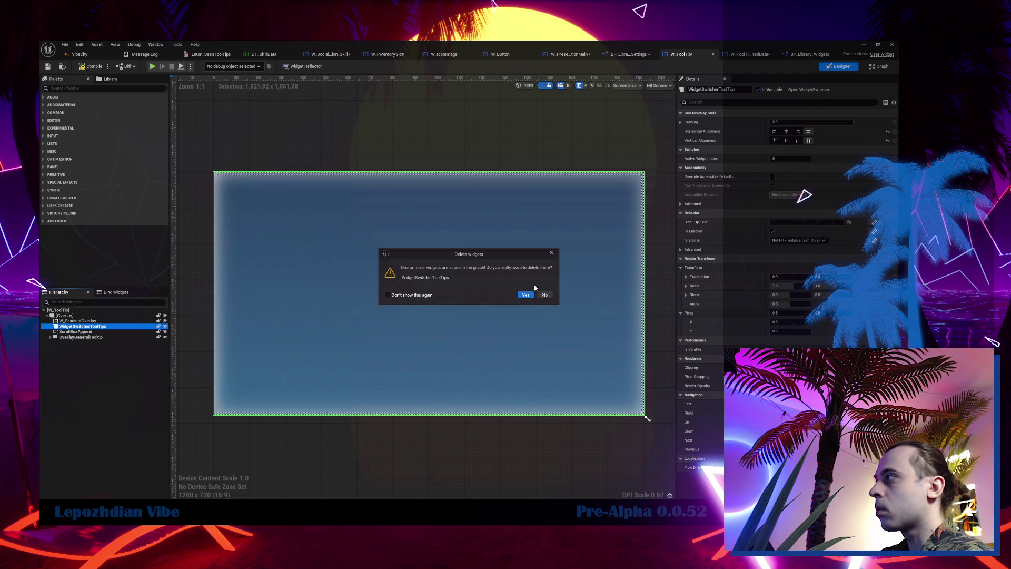
left_click(525, 296)
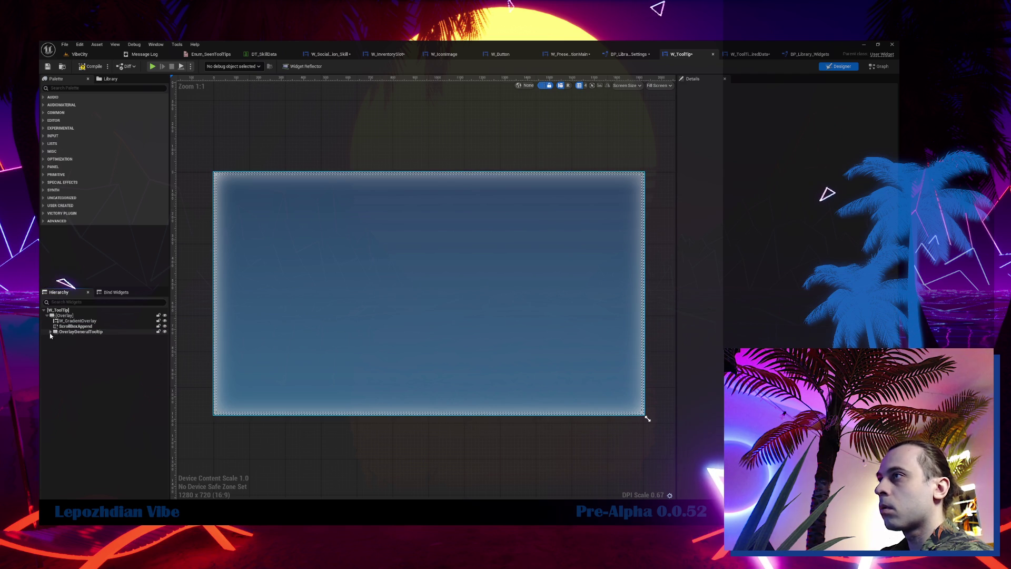
left_click(71, 342)
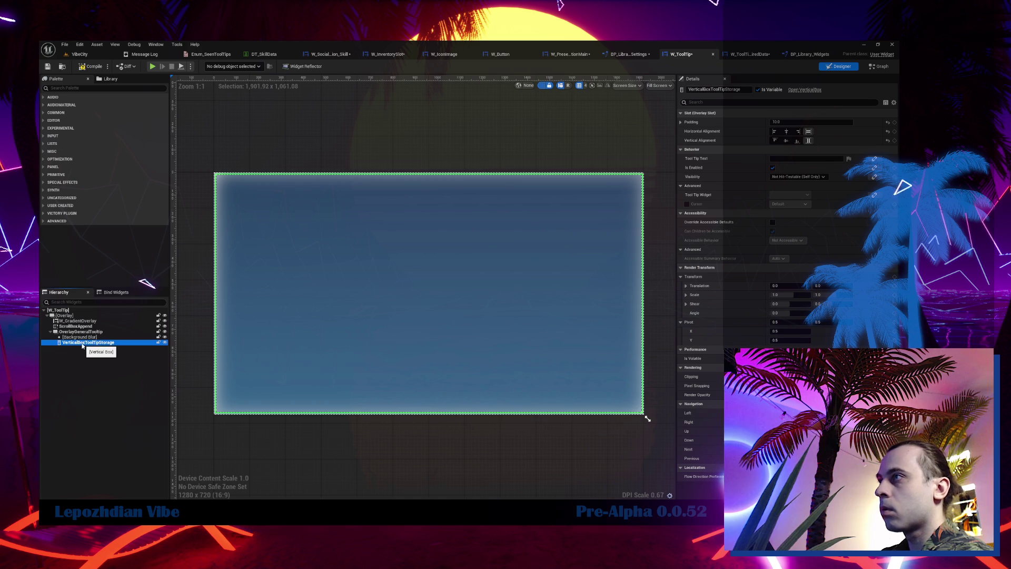
Wrap VerticalBoxToolTipStorage in a new Vertical Box and set the storage box to fill.
right_click(82, 345)
mouse_move(125, 415)
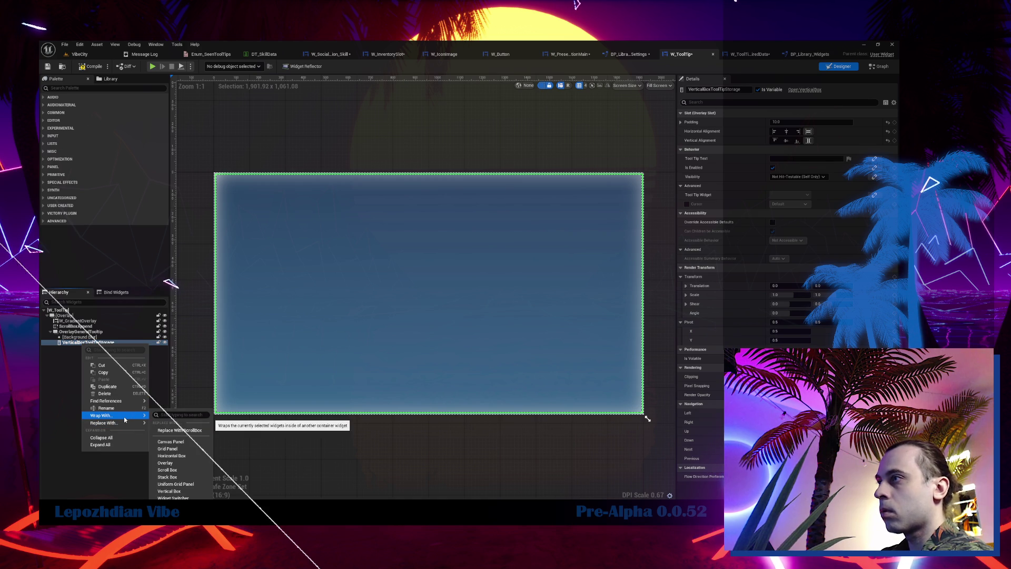
left_click(169, 491)
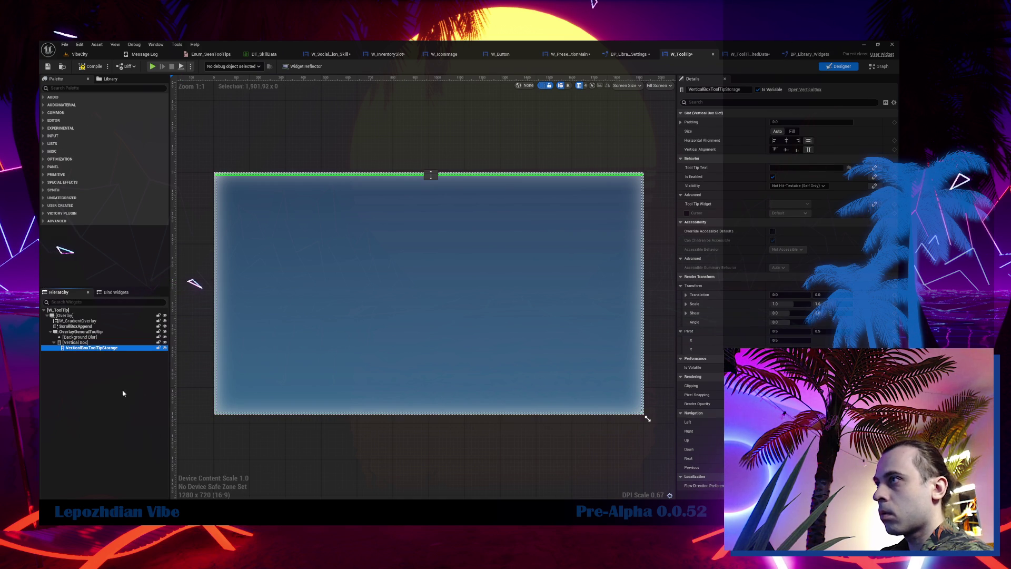
left_click(791, 132)
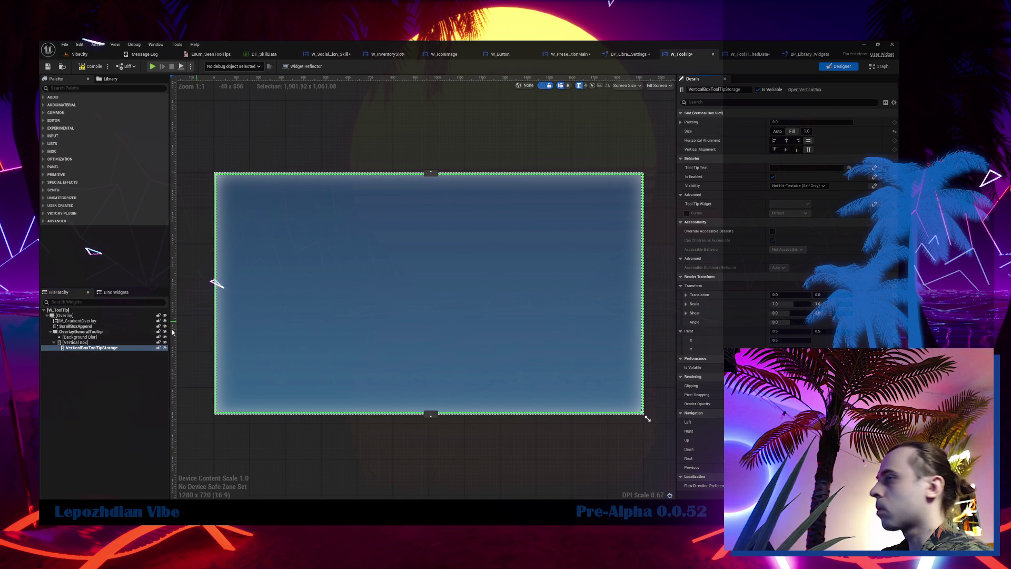
left_click(87, 341)
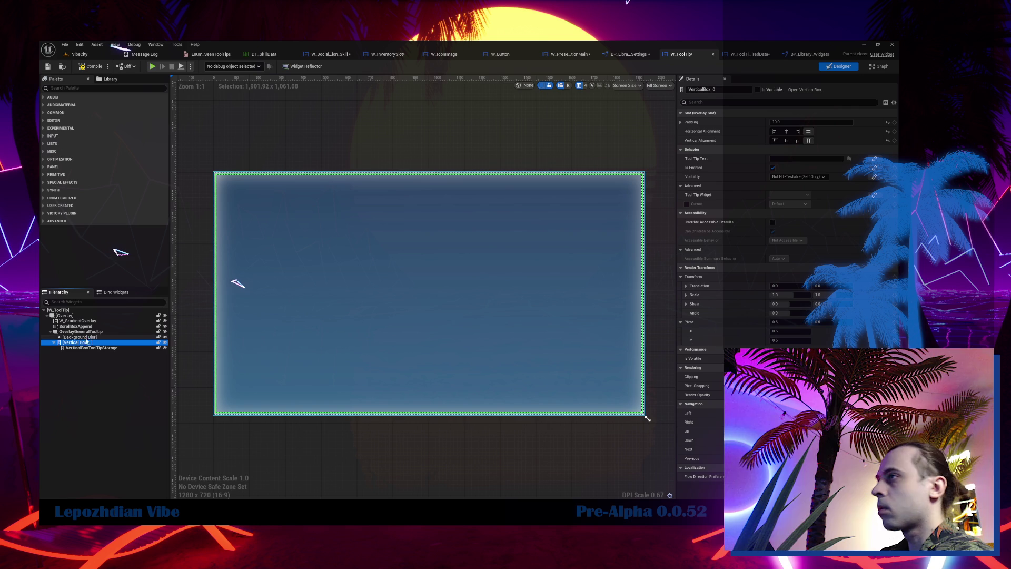
left_click(88, 350)
left_click(88, 348)
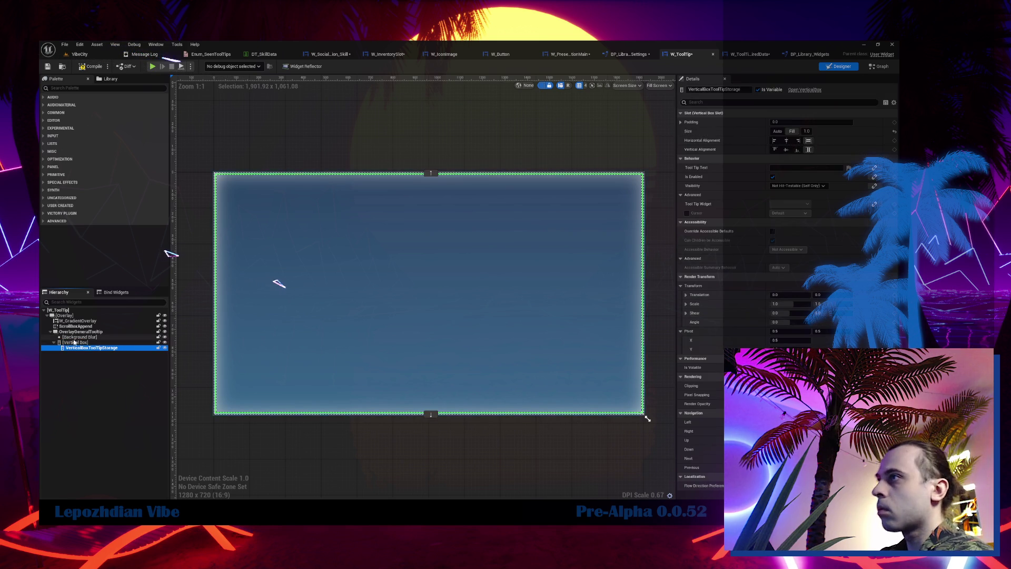
Give ScrollBoxAppend fill alignment and padding 10, and move it into the new vertical box.
left_click(75, 326)
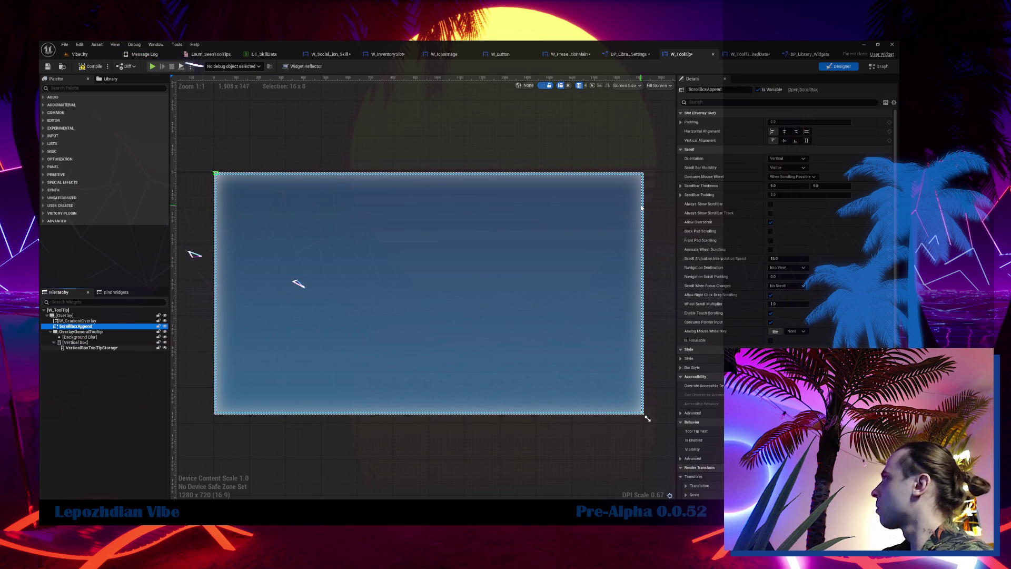
left_click(807, 131)
left_click(807, 141)
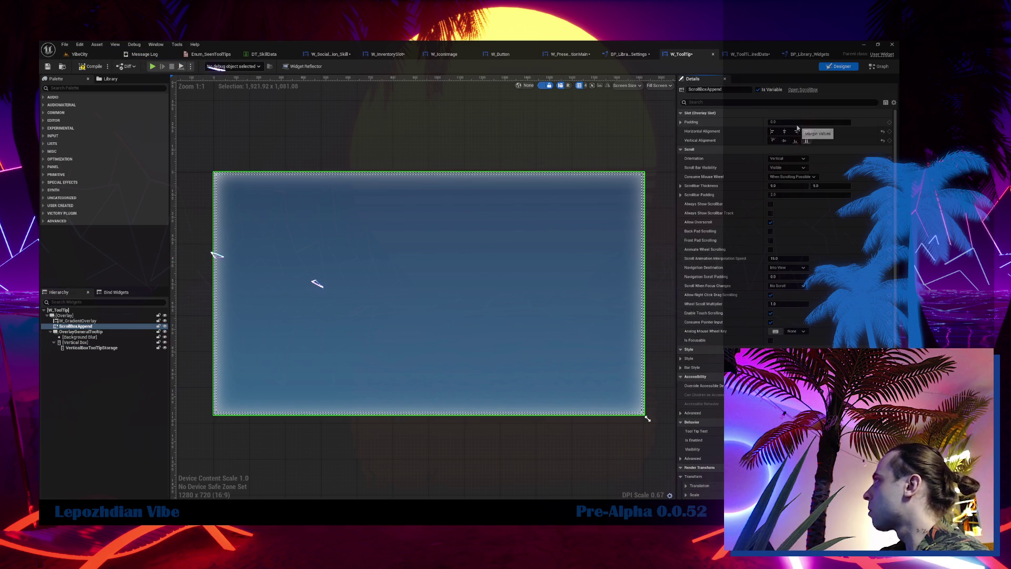
type("0")
key("Return")
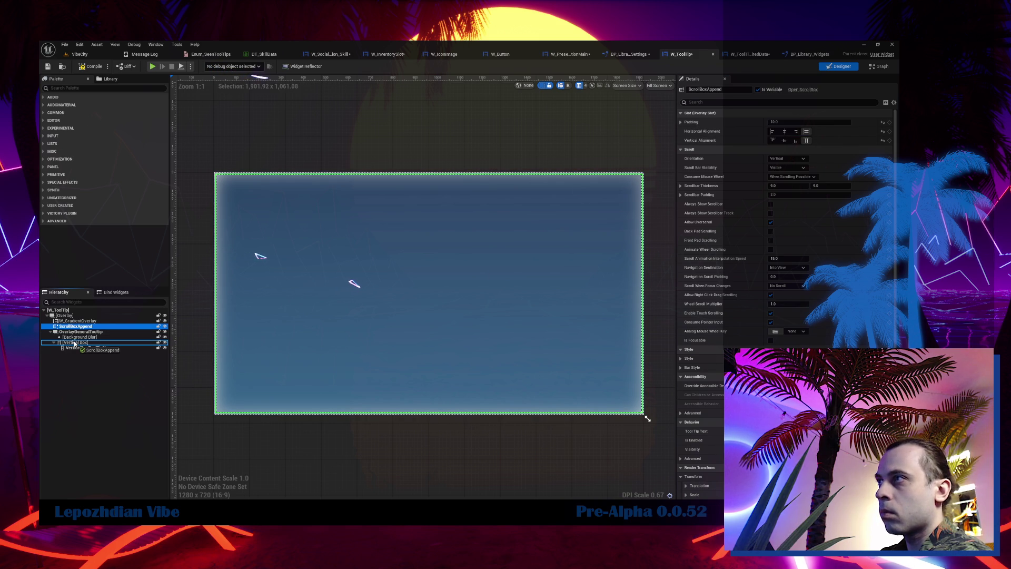
left_click_drag(74, 343, 74, 342)
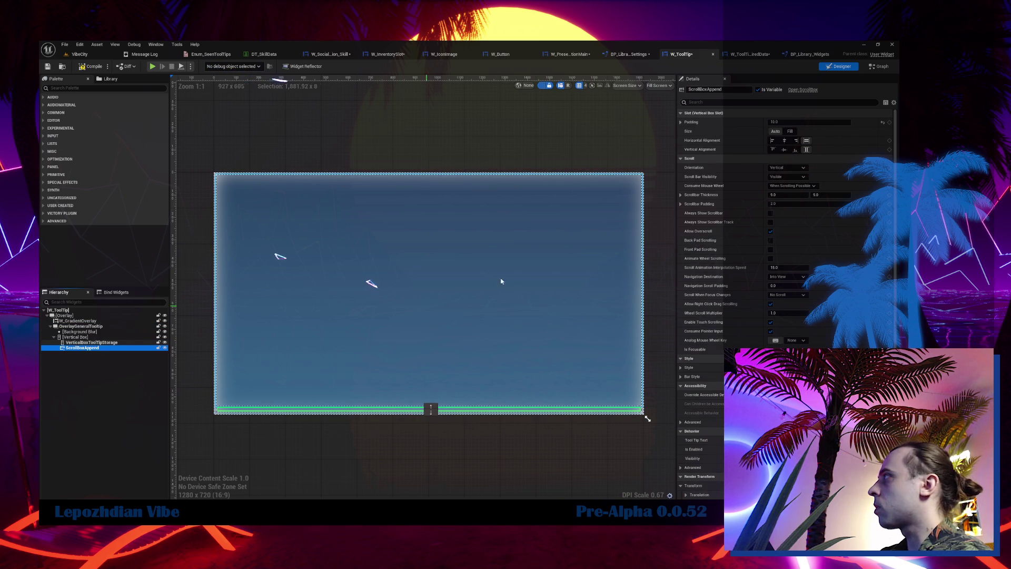
left_click(790, 132)
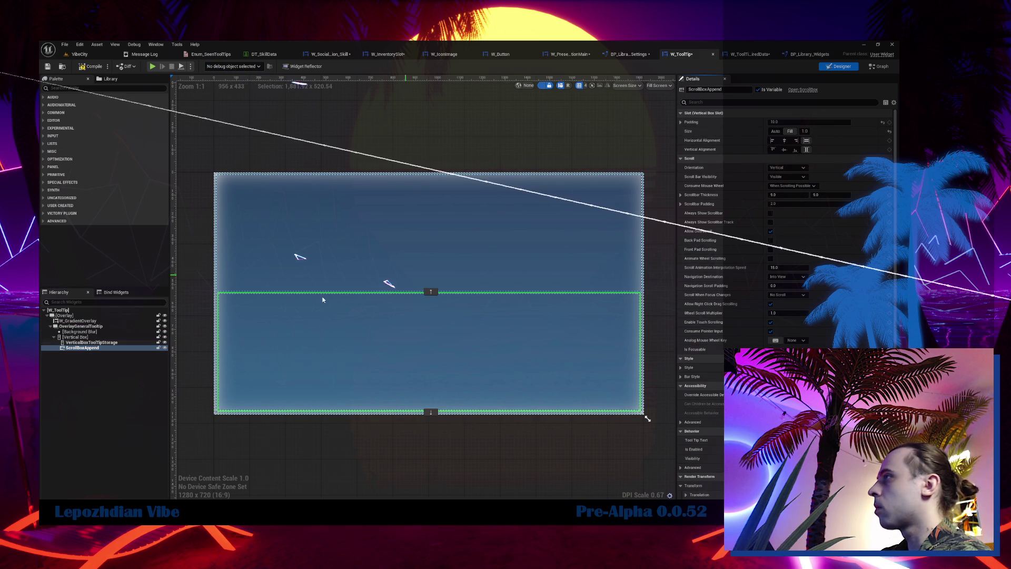
left_click(775, 131)
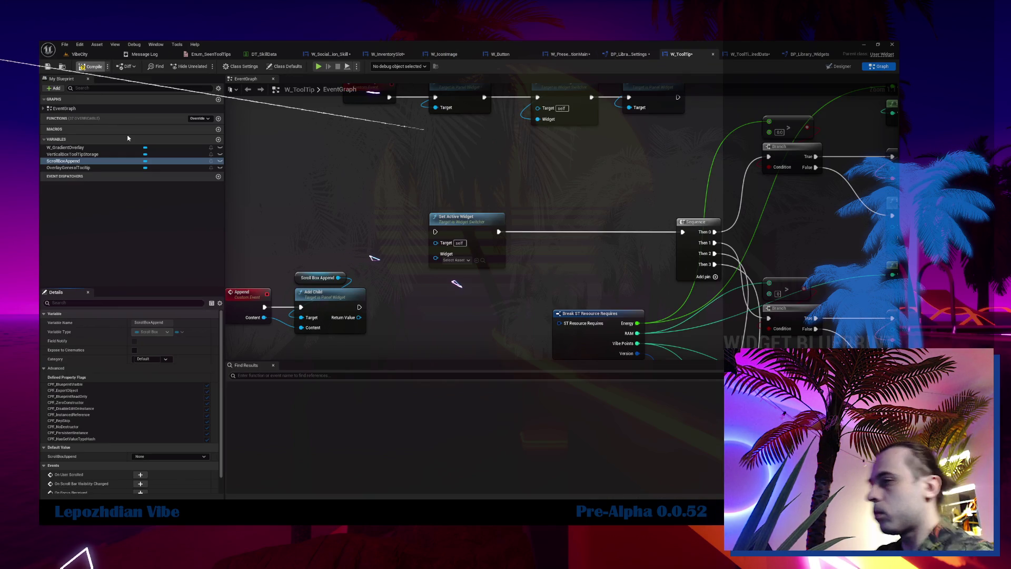
Compile W_ToolTip, delete the broken Set Active Widget nodes, and chain the scroll box clearing node.
key("F7")
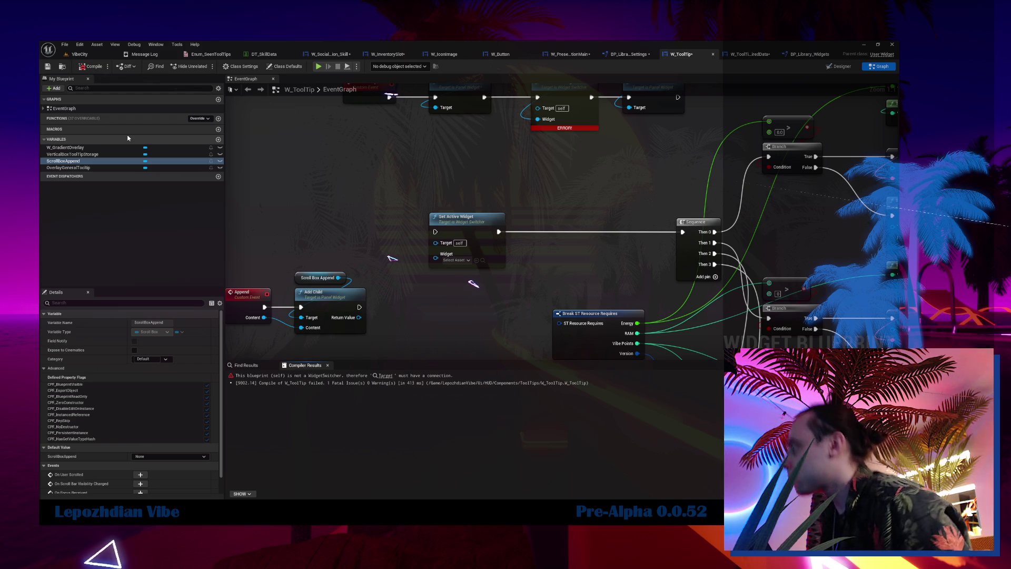
left_click_drag(478, 102, 448, 192)
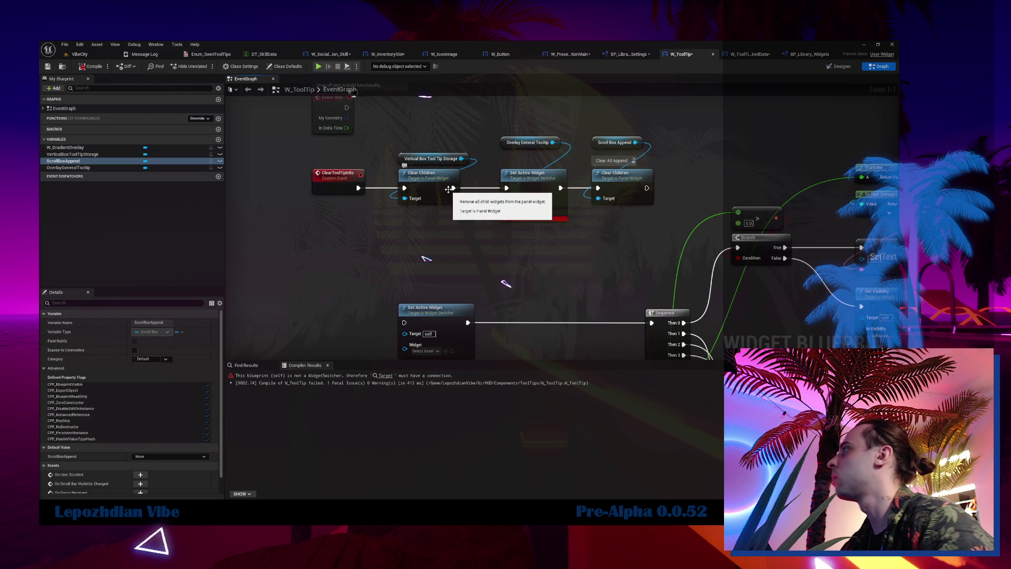
left_click(532, 175)
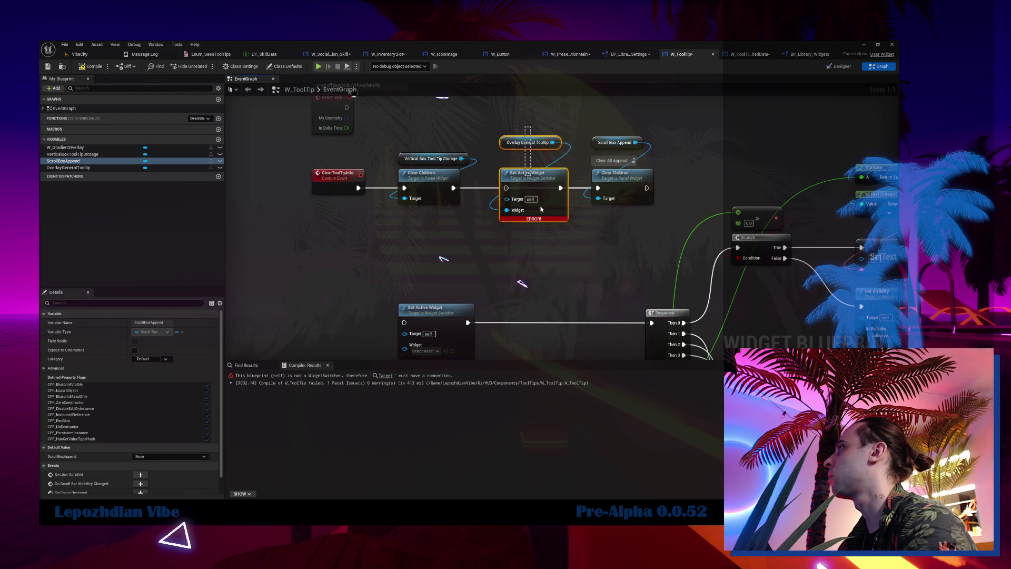
key("Delete")
left_click_drag(583, 115, 621, 175)
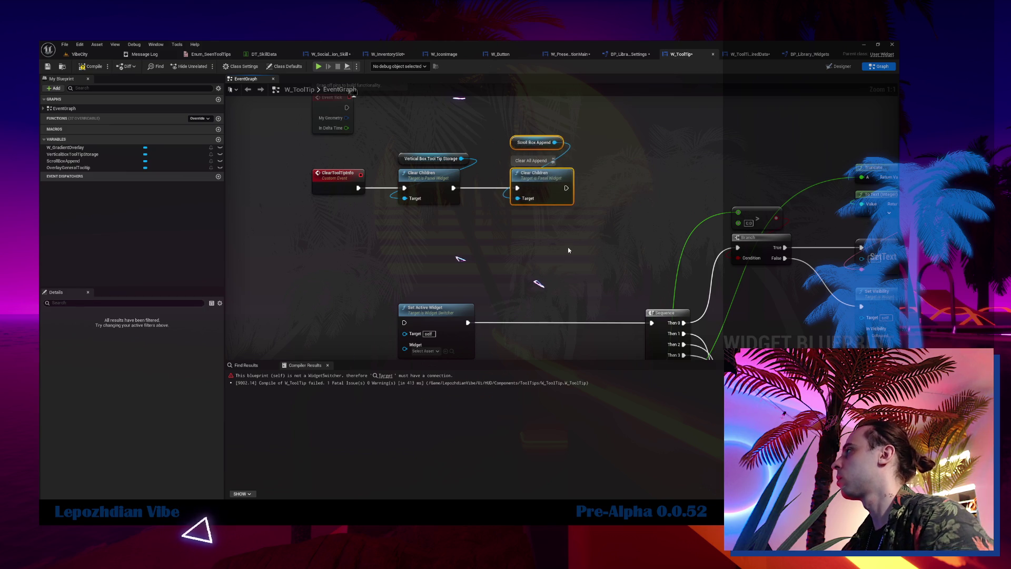
Delete the disabled nodes, move Append and Add Child up, and start a VibeCity play test.
scroll(548, 200, "down", 2)
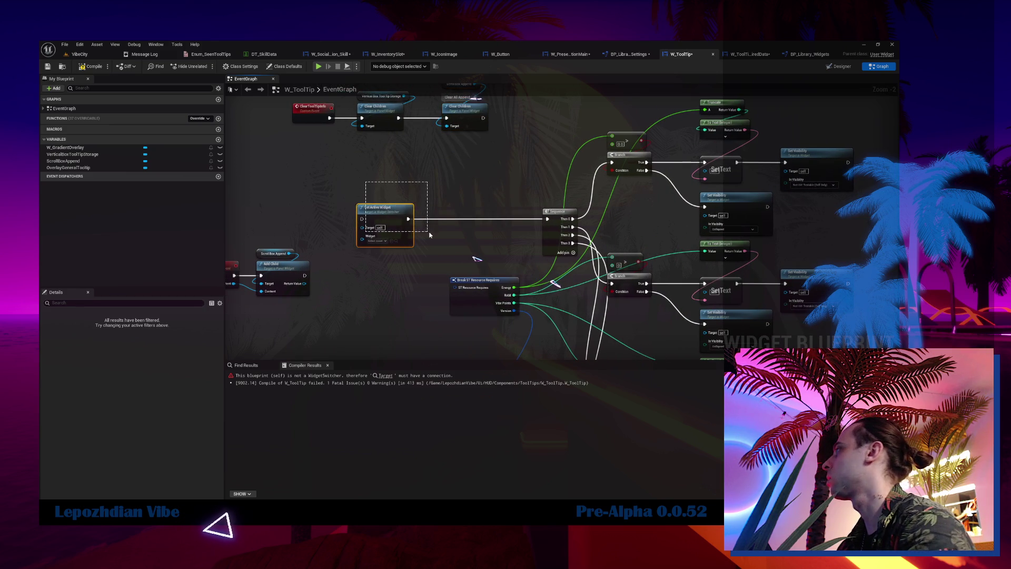
scroll(548, 169, "down", 4)
left_click_drag(551, 168, 461, 213)
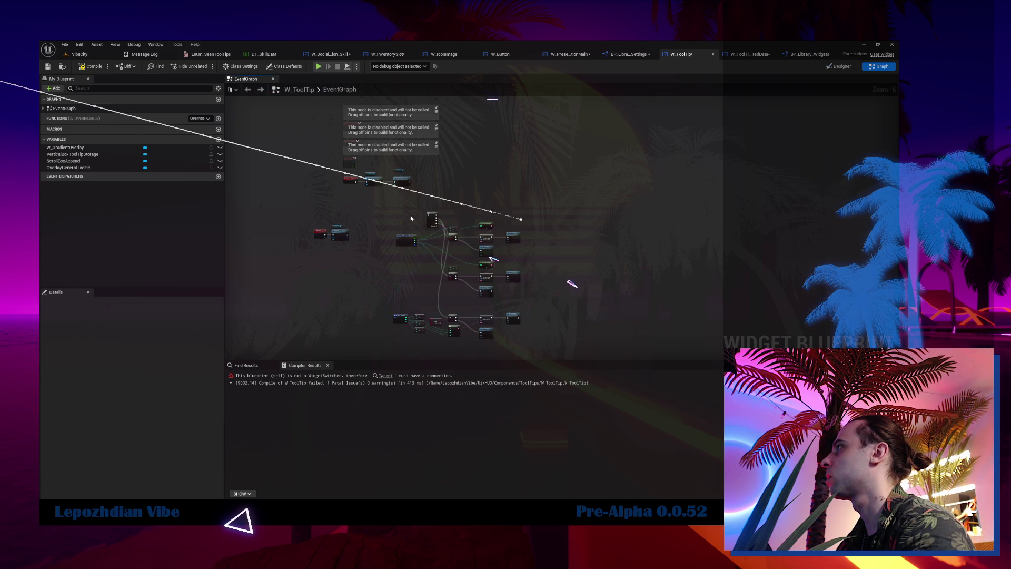
key("Delete")
scroll(311, 192, "up", 4)
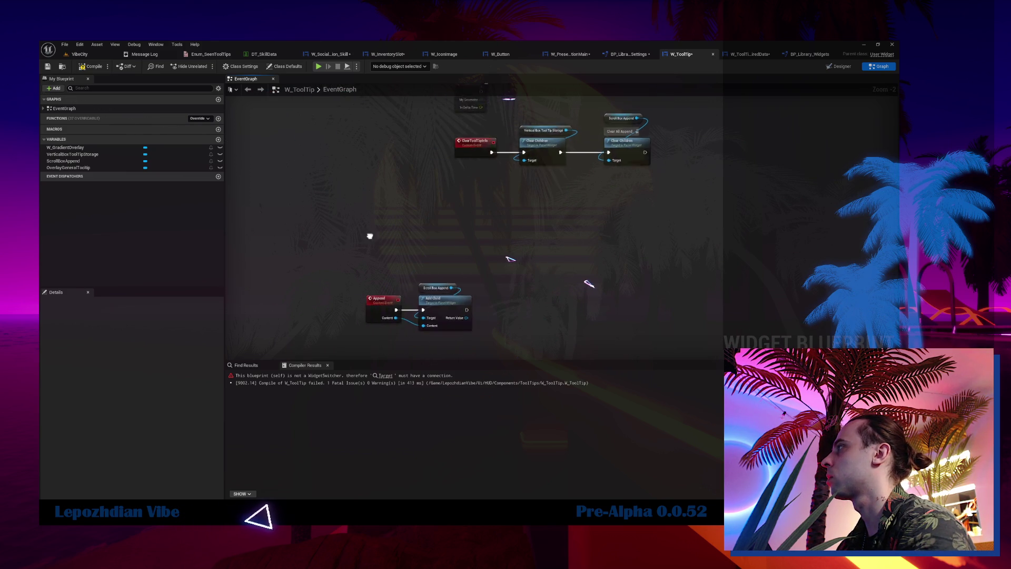
mouse_move(323, 291)
left_mouse_down()
mouse_move(446, 150)
mouse_move(410, 191)
left_mouse_up()
scroll(400, 237, "up", 2)
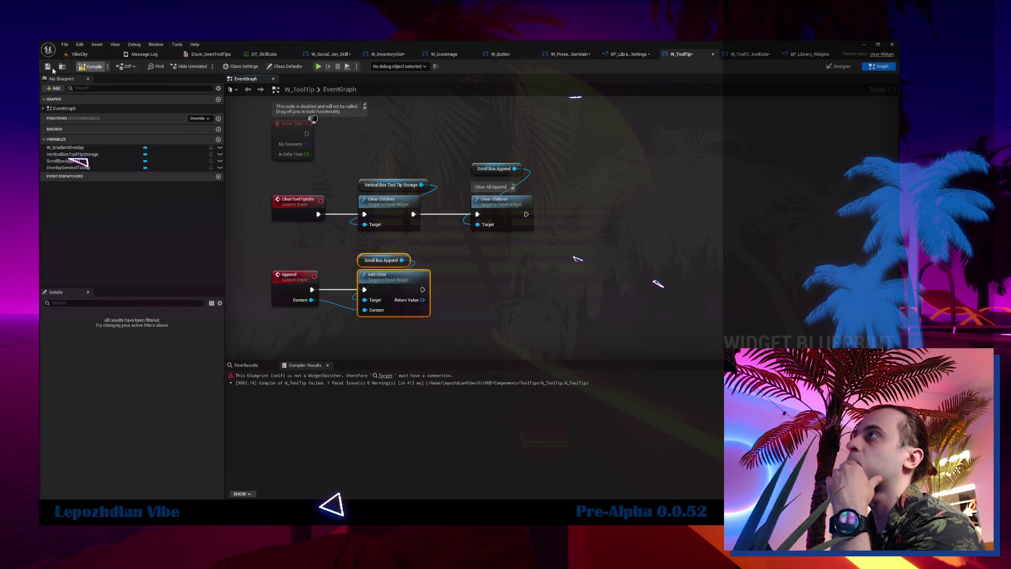
left_click(79, 54)
left_click(223, 67)
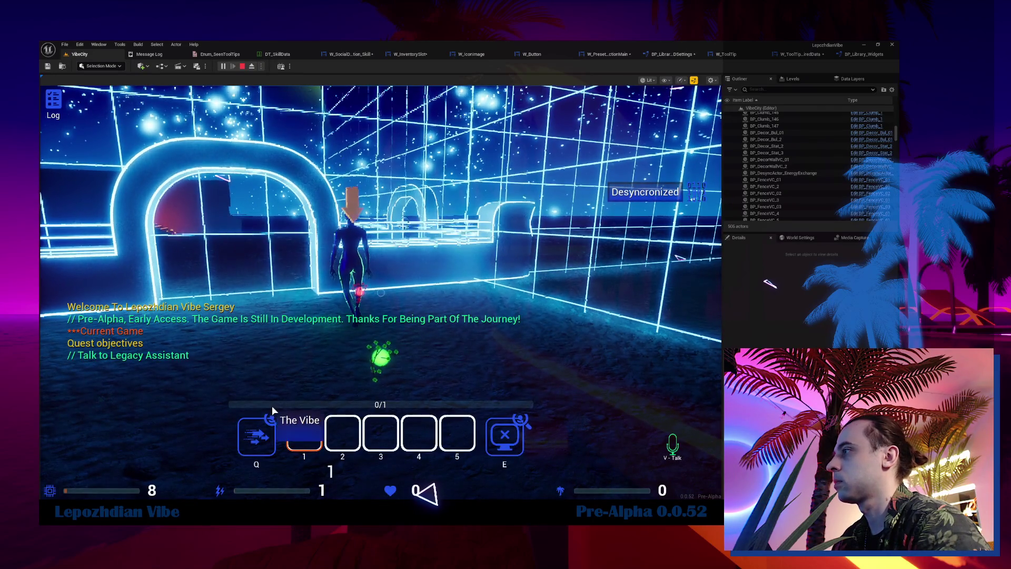
In play, view the Q skill tooltip showing Required Data 100000, then return to W_SocialDeduction_Skill.
mouse_move(272, 415)
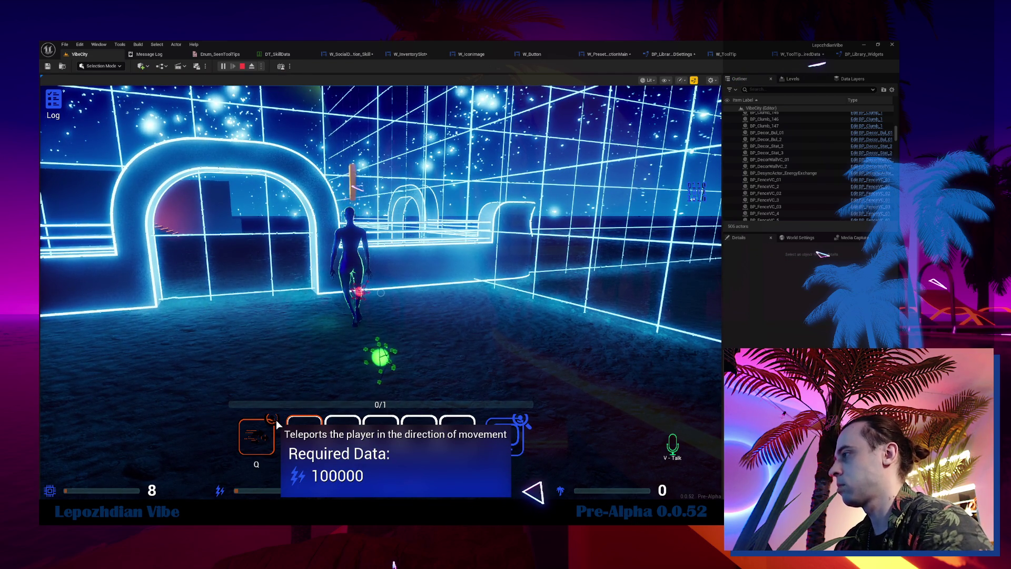
left_click(350, 59)
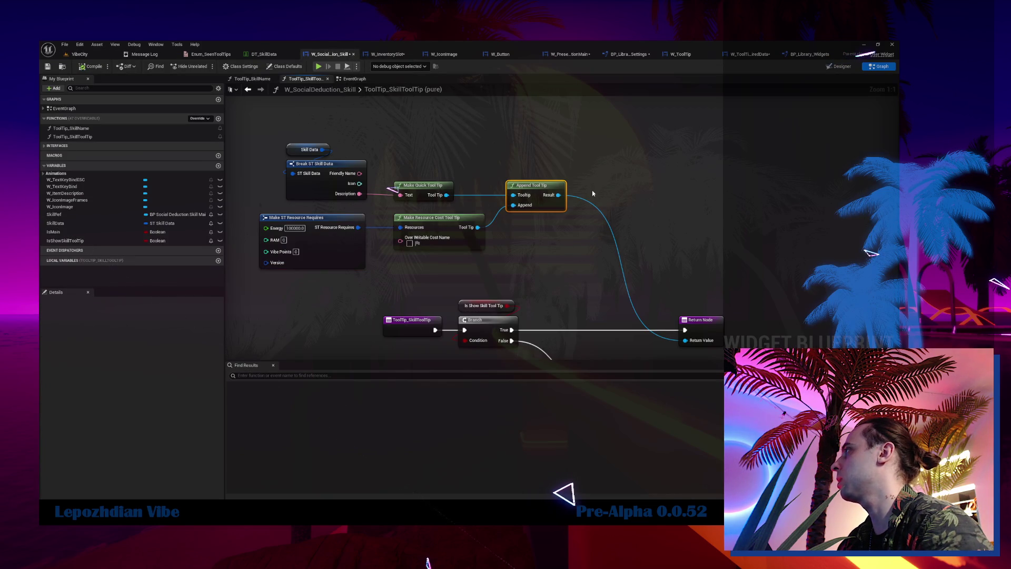
Duplicate the Append Tool Tip node and feed the first append's result into it.
key("ctrl+v")
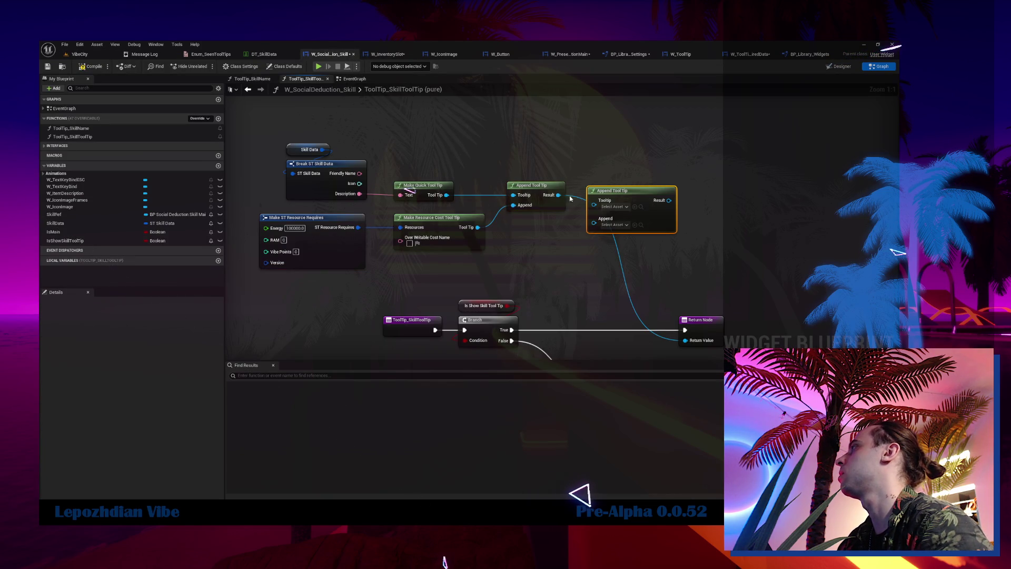
left_click(549, 203)
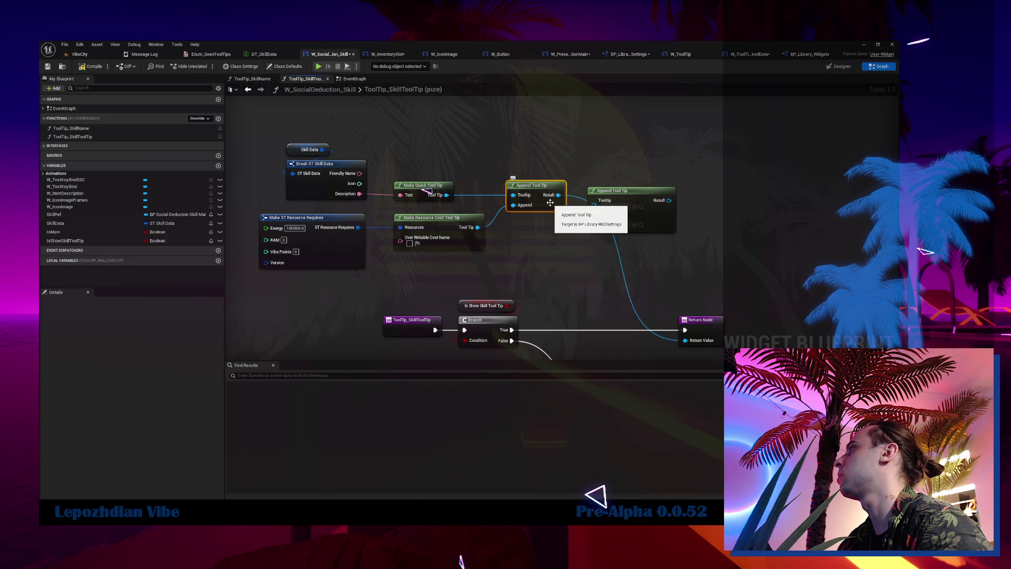
double_click(550, 202)
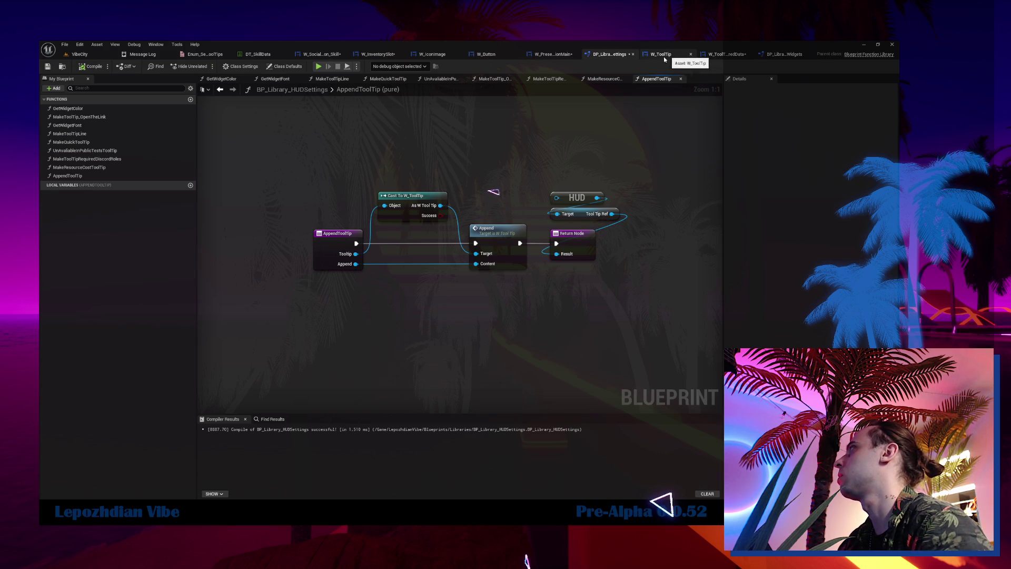
left_click(342, 55)
left_click_drag(599, 204, 652, 194)
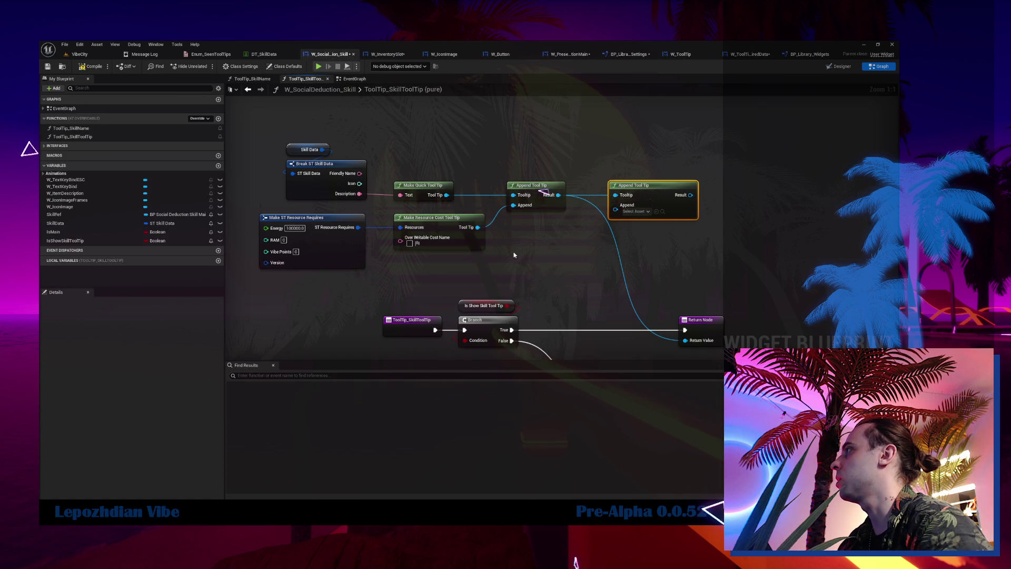
Copy Make Resource Cost Tool Tip into the second append and enter a placeholder override cost name.
left_click(476, 246)
key("ctrl+c")
key("ctrl+v")
left_click_drag(601, 265, 616, 205)
left_click(533, 281)
type("dsdsdsdasdsadasdsadasdasd")
Add a copied Make ST Resource Requires with value 44444444 and return the second append's result.
left_click(305, 218)
key("ctrl+c")
key("ctrl+v")
left_click_drag(524, 265, 391, 309)
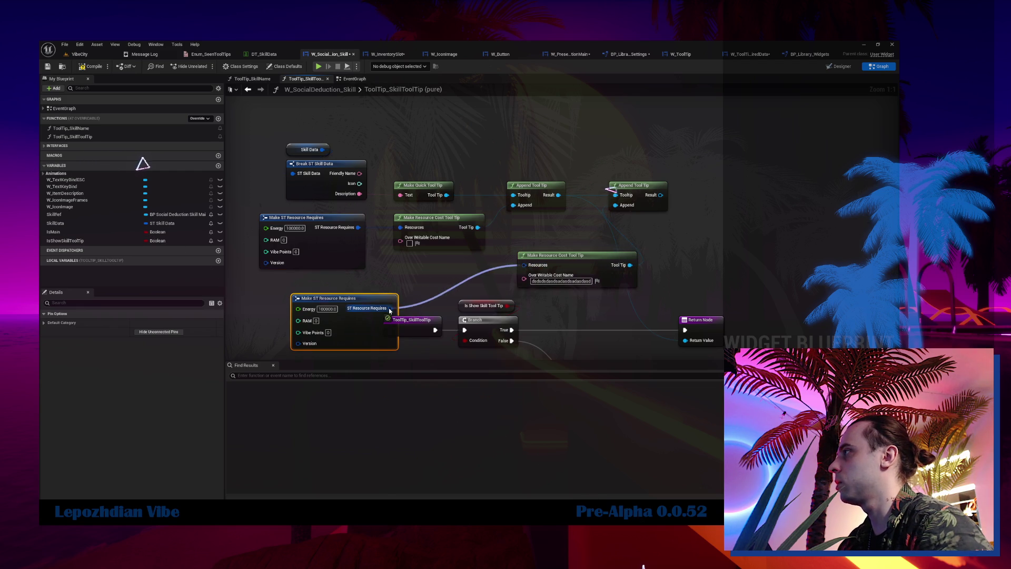
type("44444444")
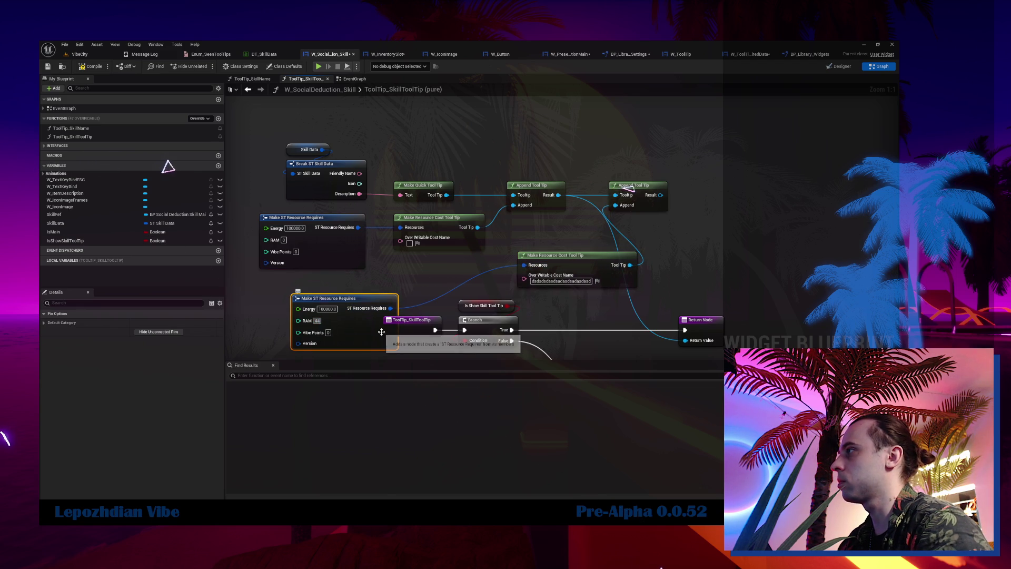
left_click(330, 309)
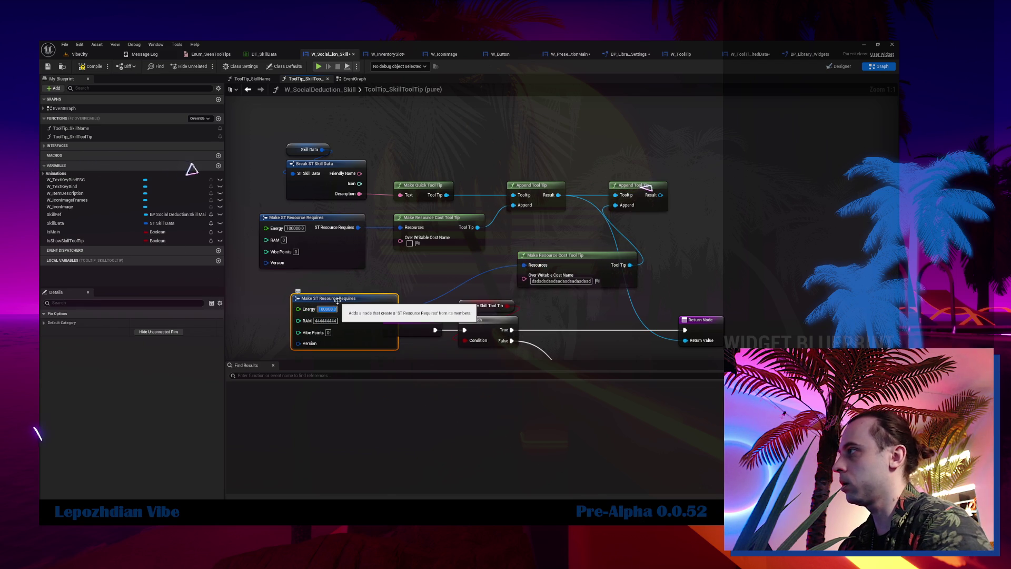
left_click_drag(329, 269, 248, 257)
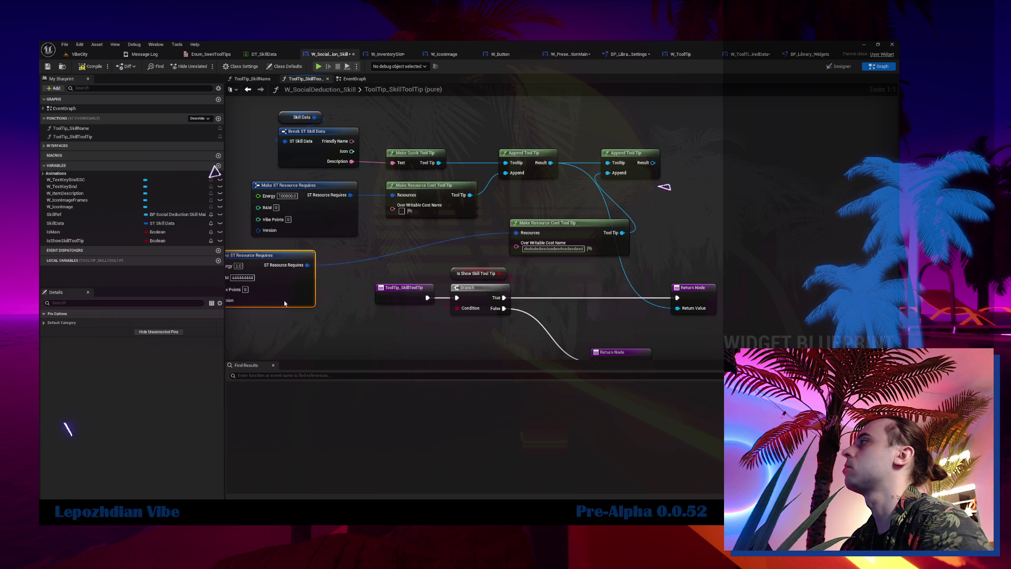
mouse_move(653, 163)
left_mouse_down()
mouse_move(665, 174)
mouse_move(677, 308)
mouse_move(743, 174)
mouse_move(780, 179)
left_mouse_up()
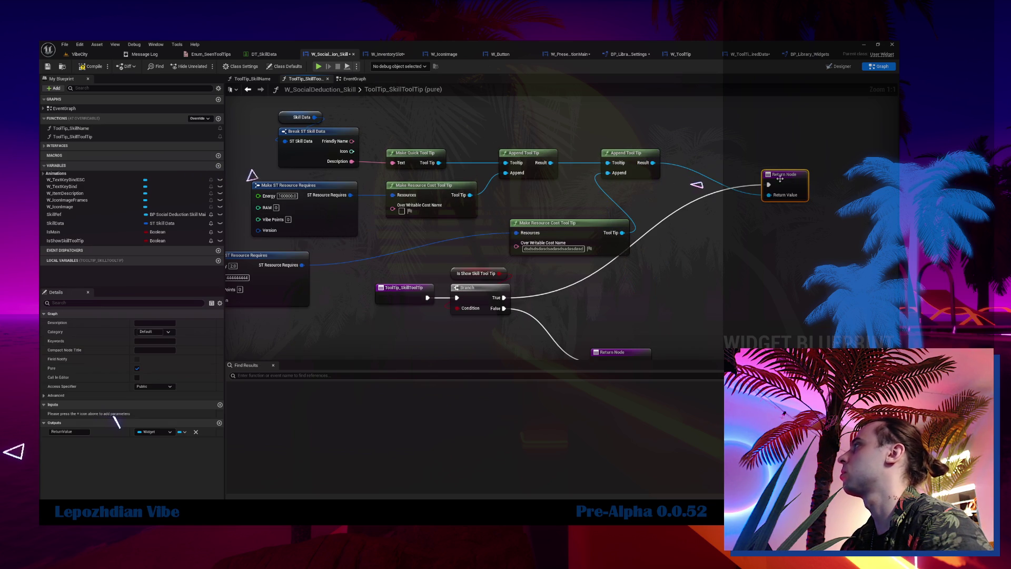
left_click(84, 55)
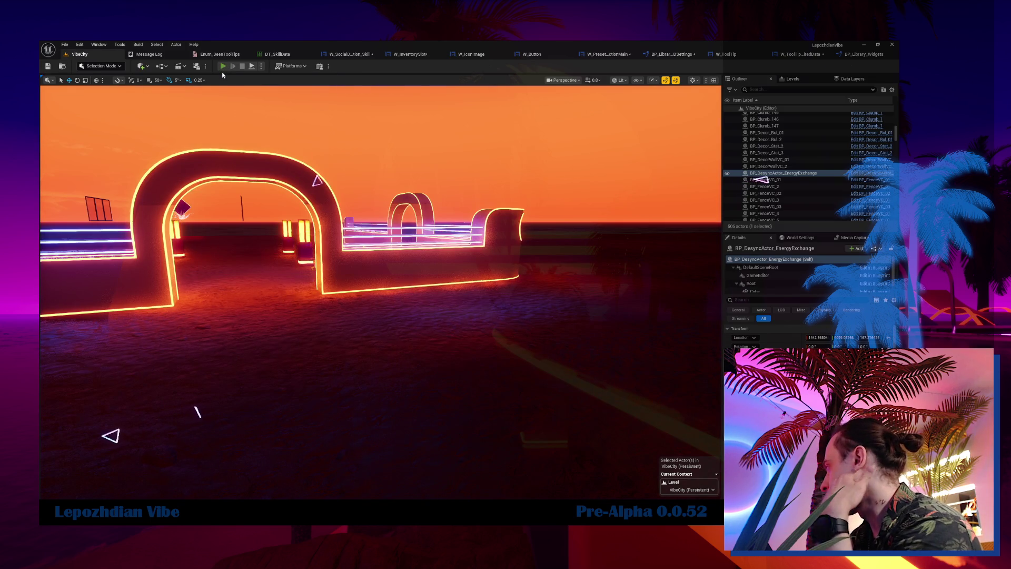
Start a new VibeCity play session and view the Q skill tooltip's multiple resource cost lines.
left_click(224, 66)
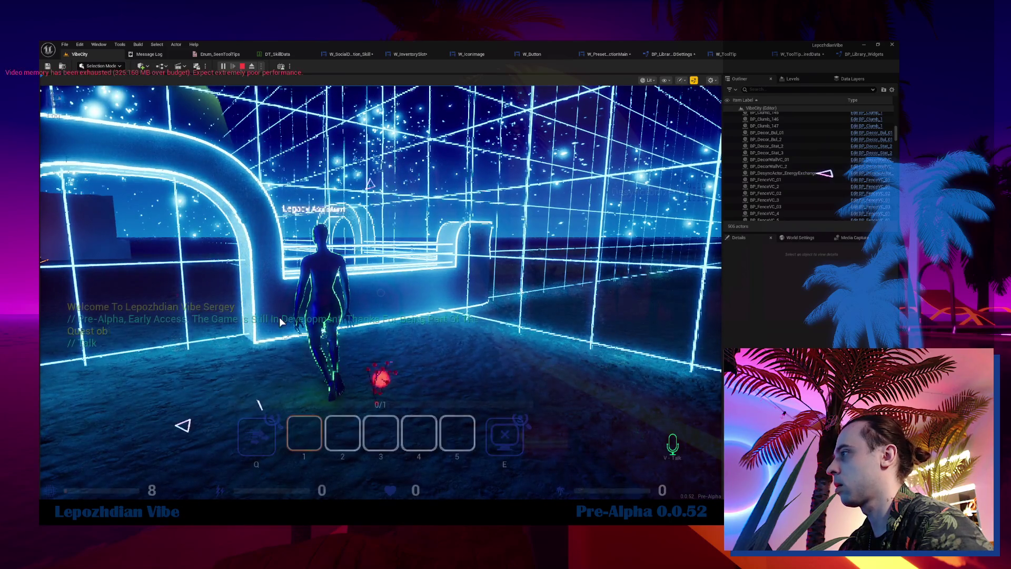
mouse_move(279, 423)
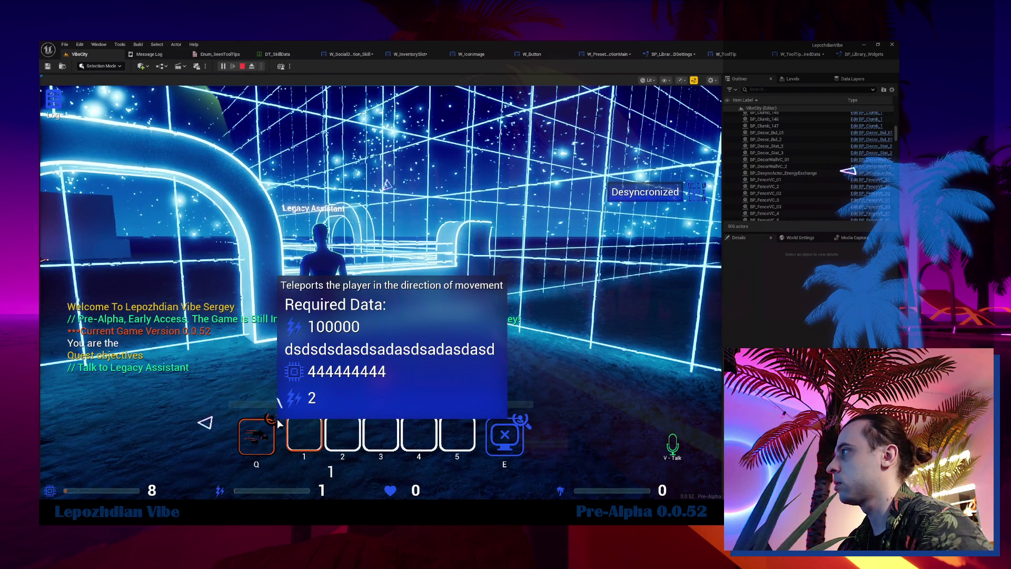
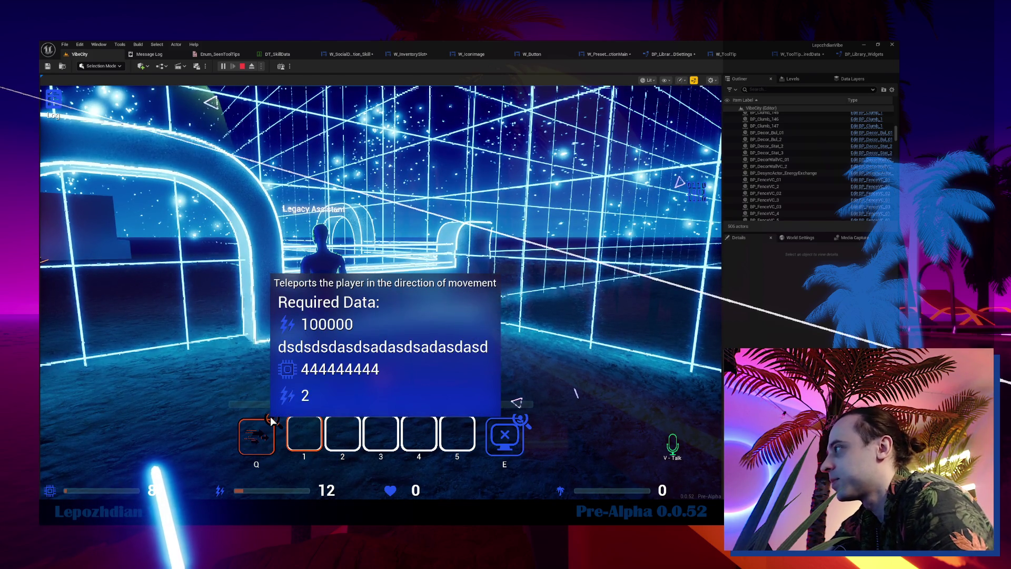
Stop the play test with Esc and return to the W_ToolTip_RequiredData event graph.
key("Escape")
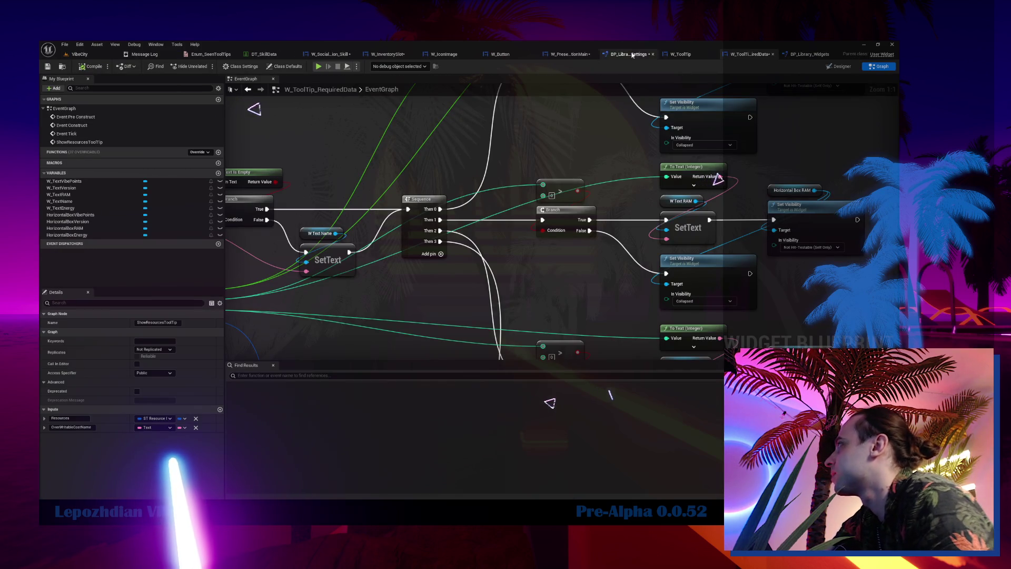
Delete the redundant second Append Tool Tip and Make Resource Cost Tool Tip nodes in ToolTip_SkillToolTip.
left_click(629, 55)
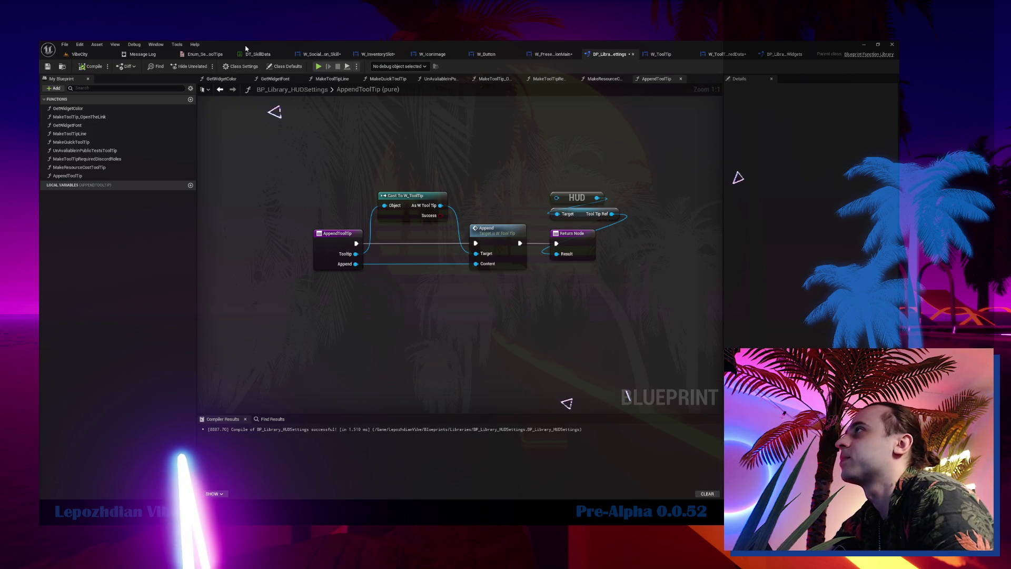
left_click(324, 54)
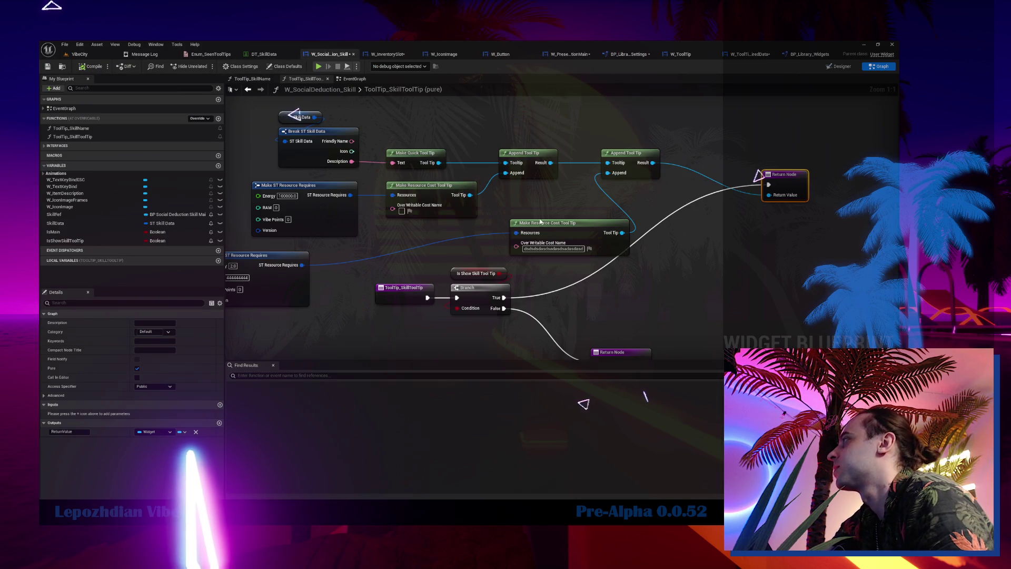
left_click_drag(595, 126, 661, 246)
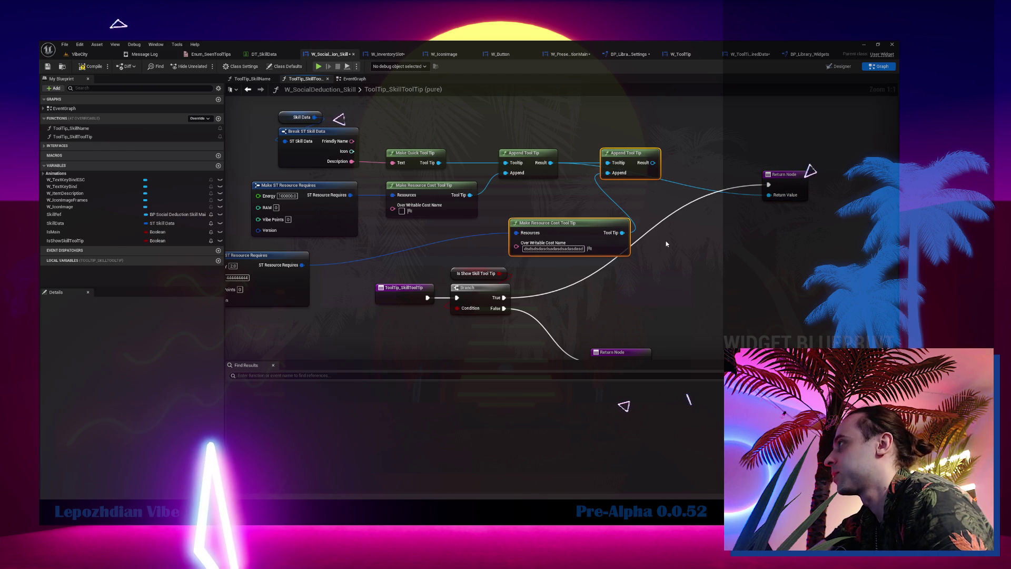
key("Delete")
Move the Return Node beside the Branch and open MakeResourceCostToolTip's function entry.
mouse_move(787, 180)
left_mouse_down()
mouse_move(732, 189)
mouse_move(632, 252)
mouse_move(627, 294)
left_mouse_up()
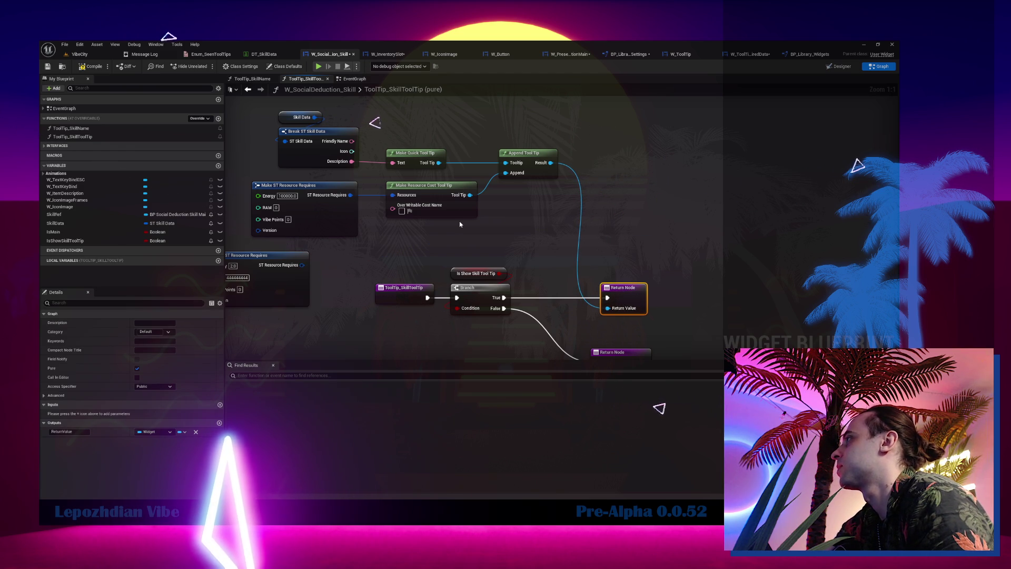
double_click(457, 207)
left_click(238, 254)
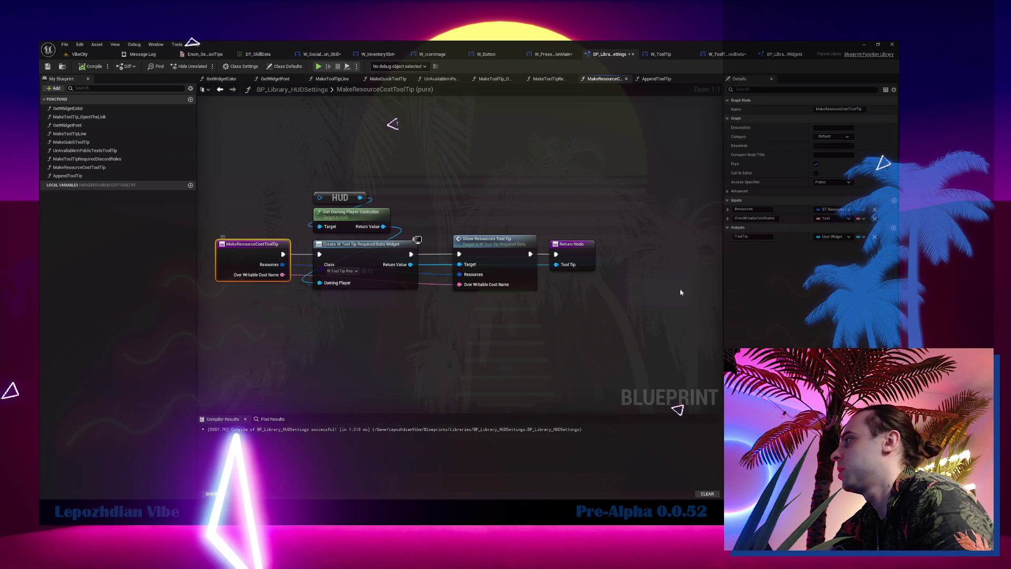
Move Over Writable Cost Name above Resources in MakeResourceCostToolTip and the ShowResourcesToolTip event.
left_click_drag(728, 218, 726, 208)
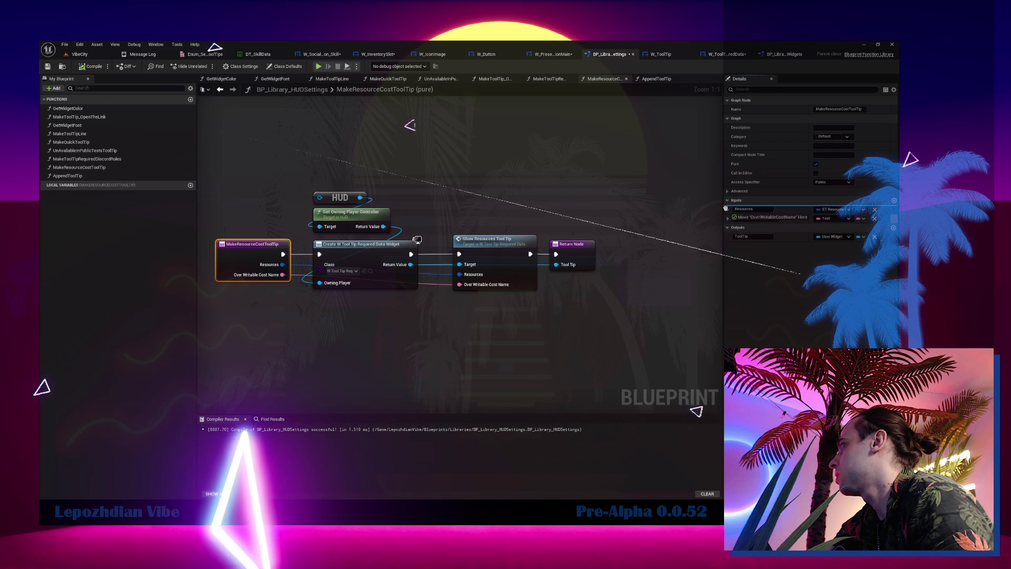
double_click(493, 240)
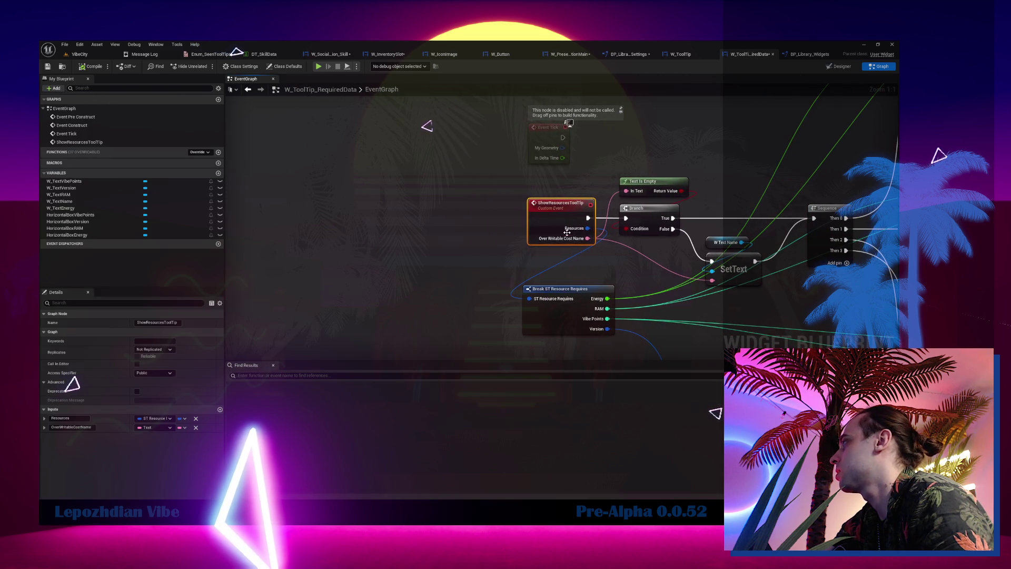
left_click_drag(43, 429, 42, 417)
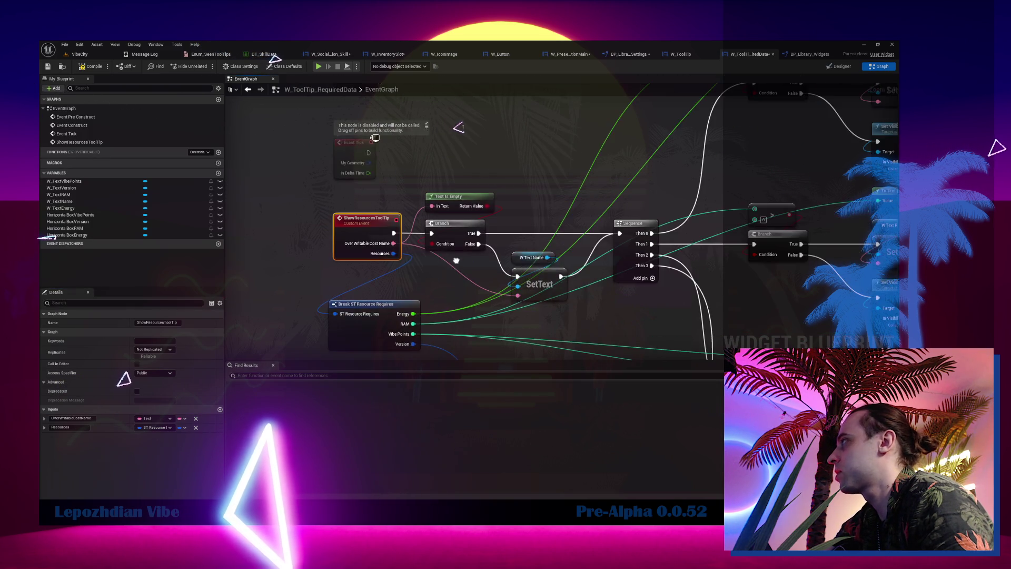
Inspect the Text Is Empty, Branch and Break ST Resource Requires nodes and the Designer's RAM icon.
left_click_drag(356, 148, 378, 259)
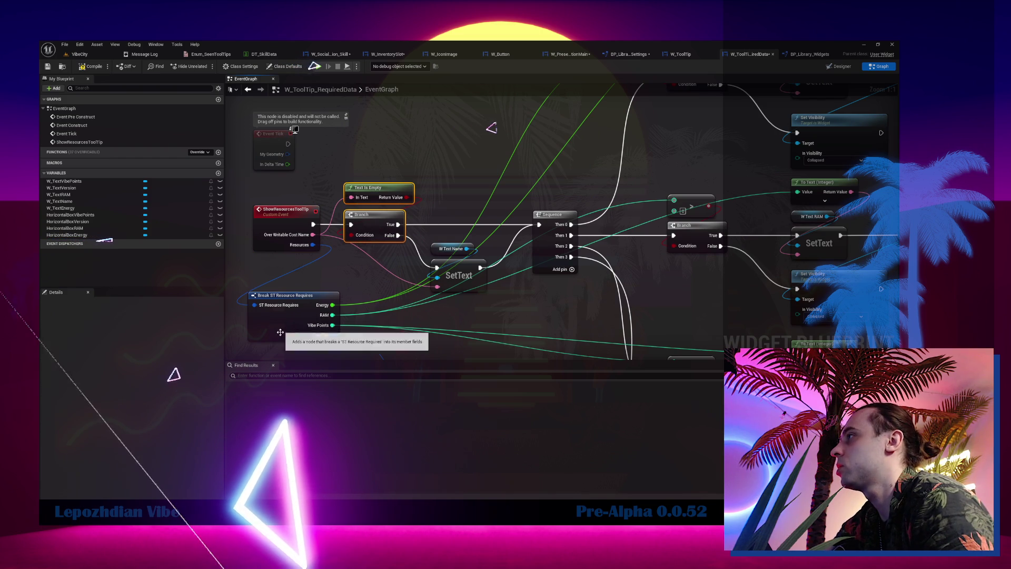
left_click_drag(284, 296, 290, 296)
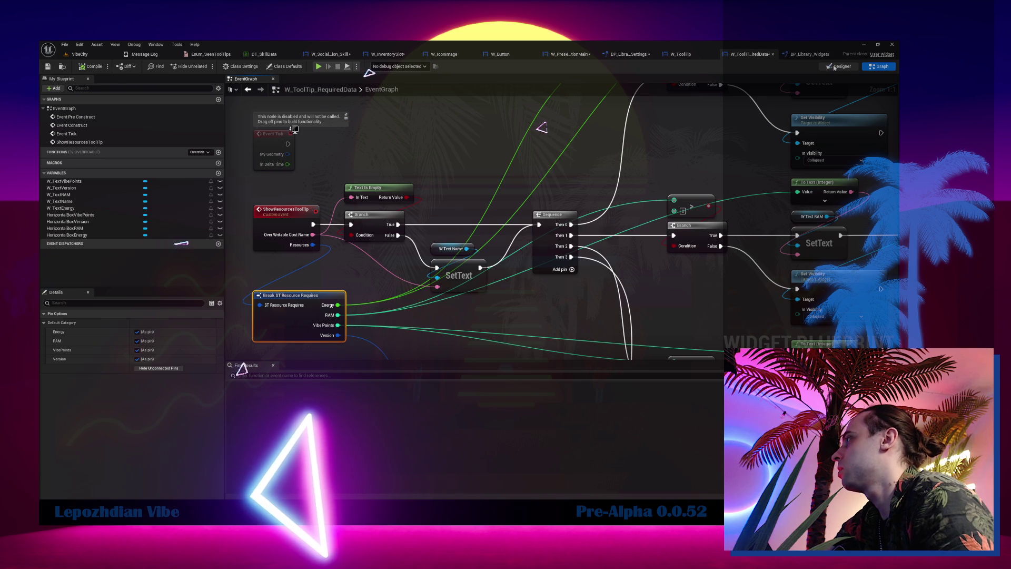
left_click(835, 67)
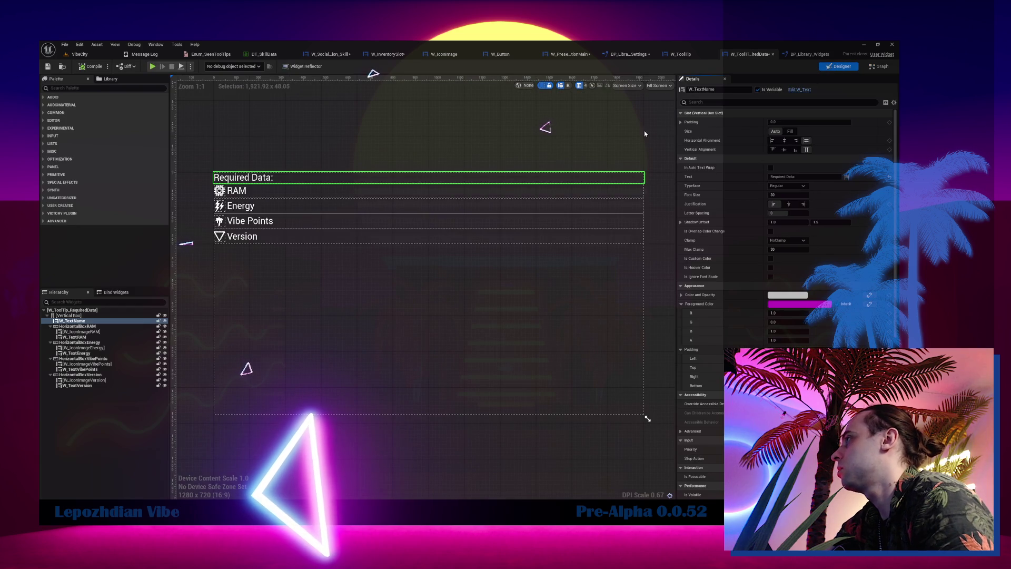
left_click(216, 193)
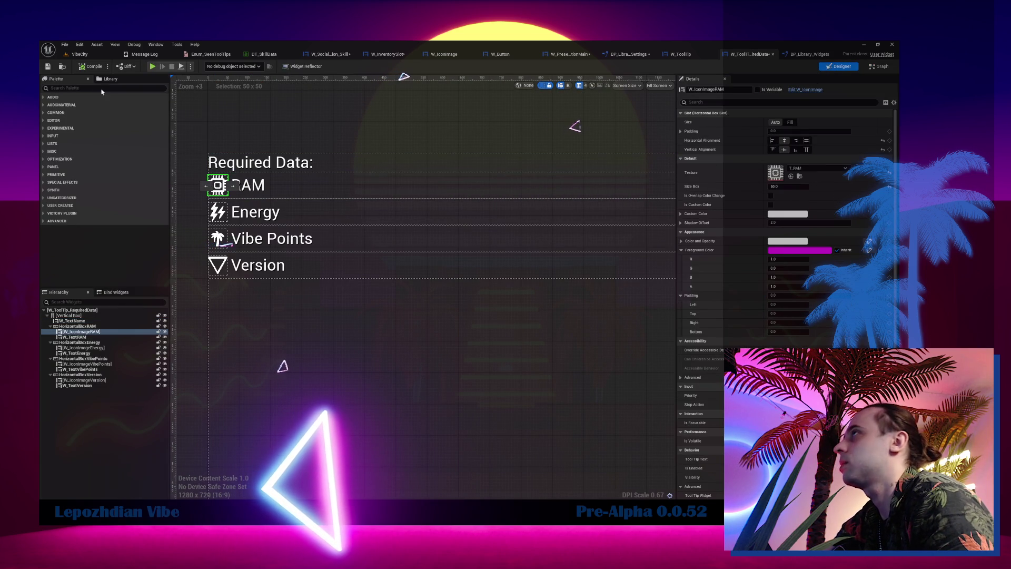
left_click(634, 53)
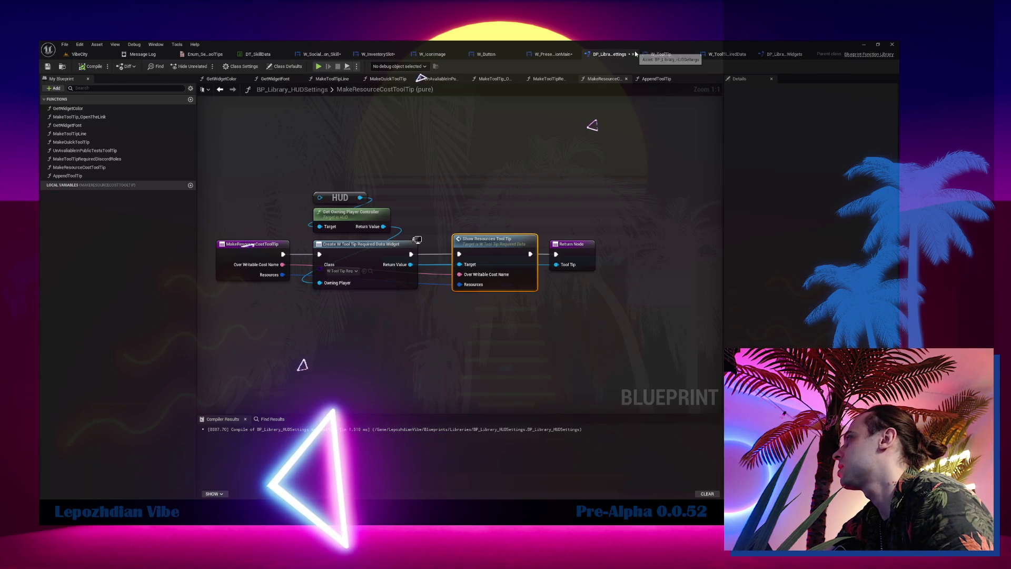
In W_SocialDeduction_Skill's event graph, duplicate Skill Ref and attach a Get Energy Cost node to it.
left_click(322, 54)
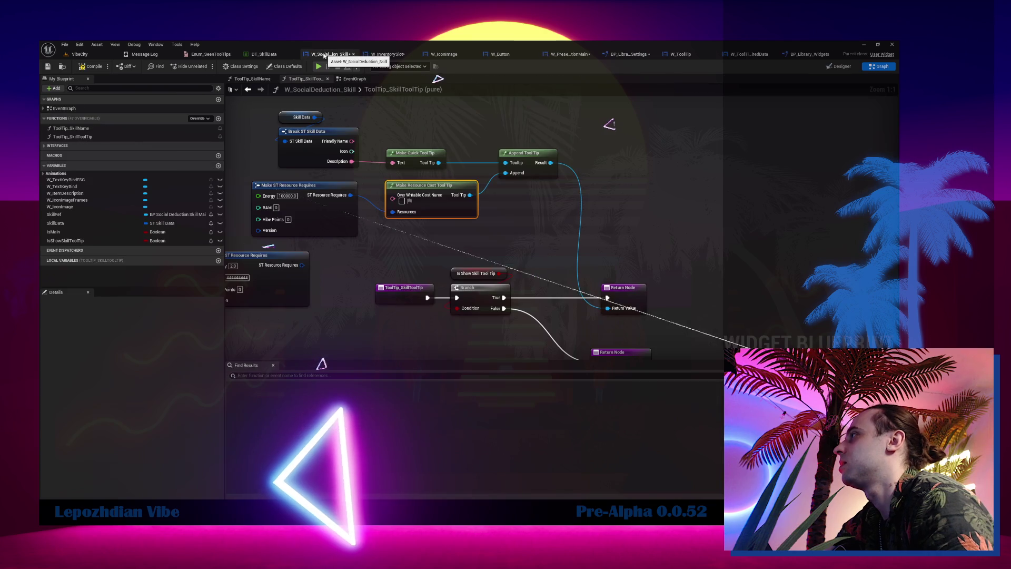
left_click(354, 79)
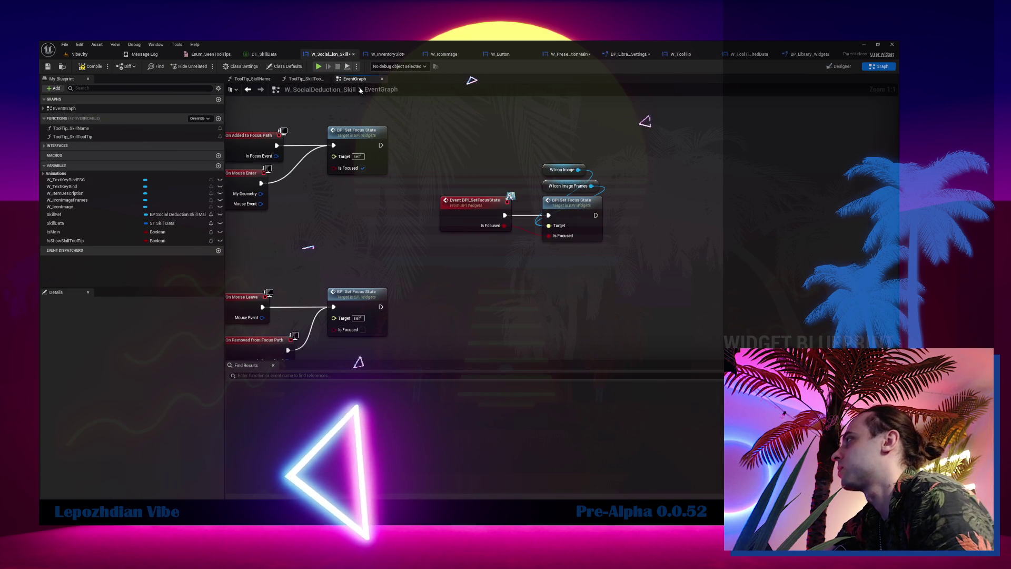
scroll(478, 246, "down", 5)
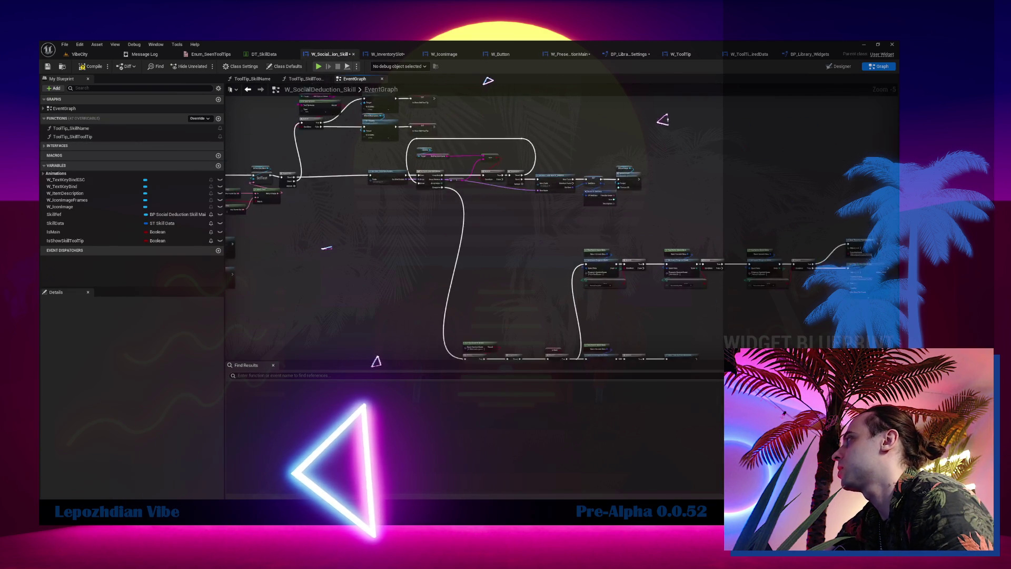
scroll(440, 219, "up", 5)
mouse_move(429, 136)
left_mouse_down()
mouse_move(454, 209)
mouse_move(387, 264)
mouse_move(555, 275)
mouse_move(599, 159)
left_mouse_up()
key("ctrl+c")
key("ctrl+v")
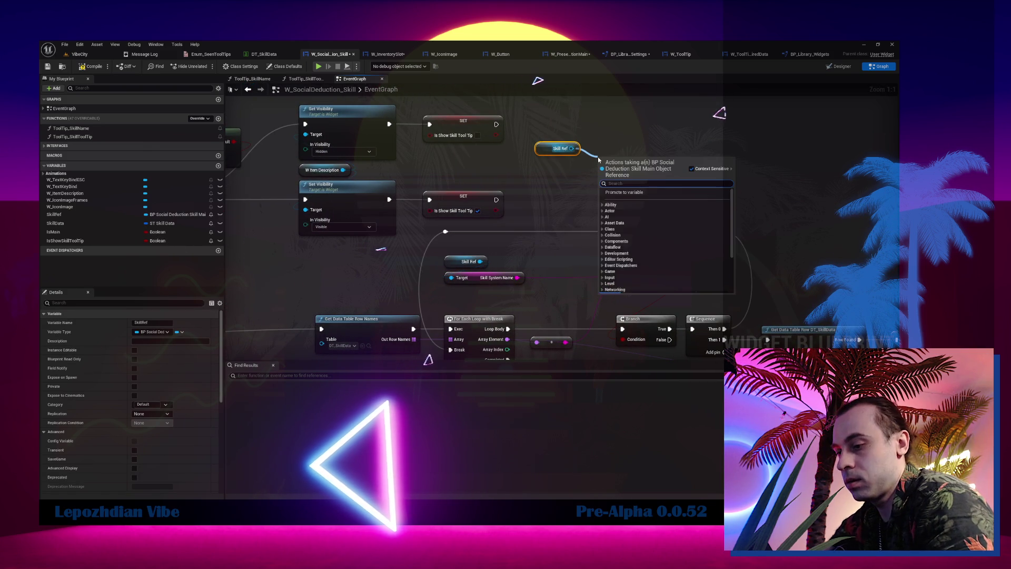
type("get cost")
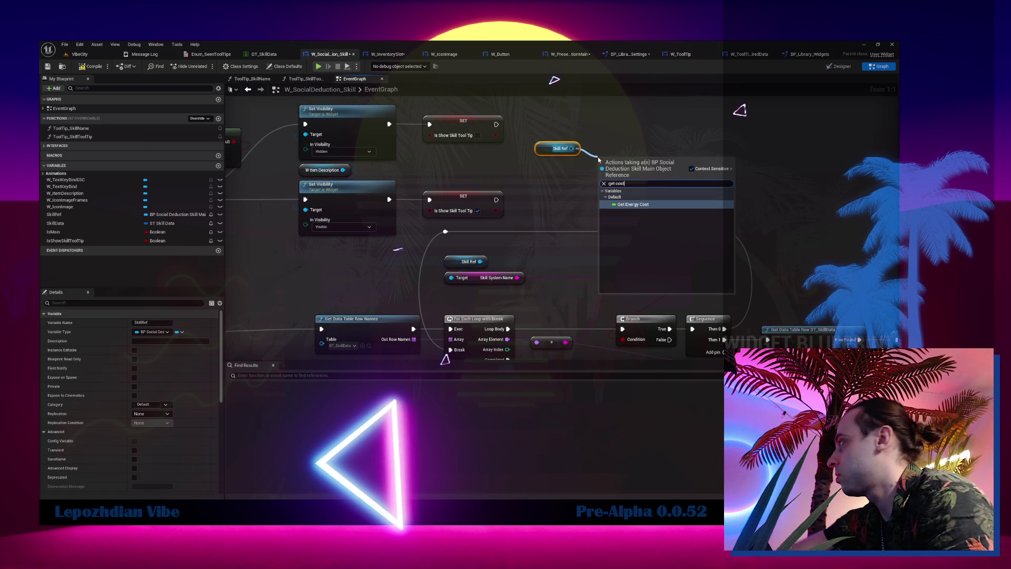
key("Return")
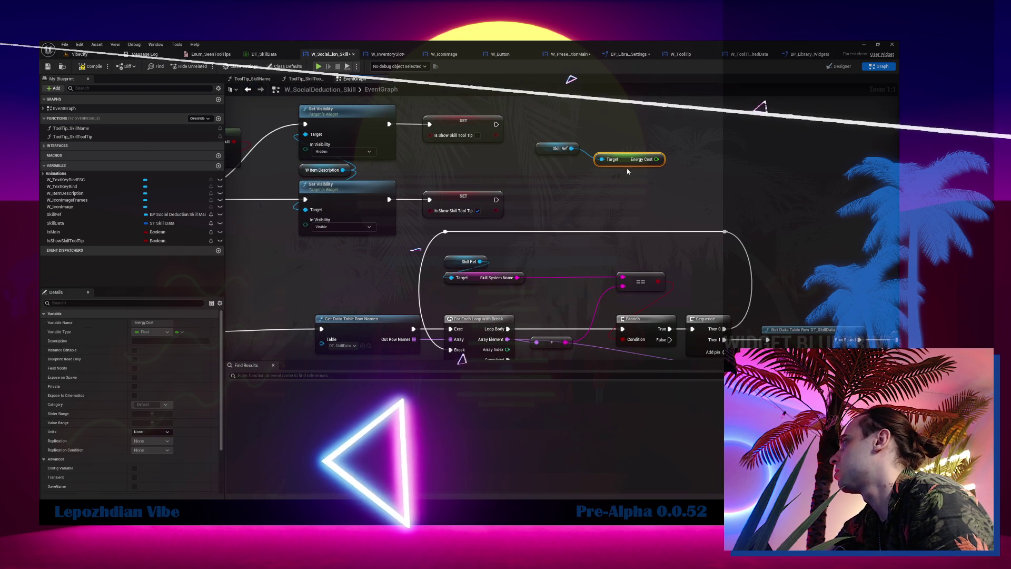
left_click_drag(627, 167, 567, 171)
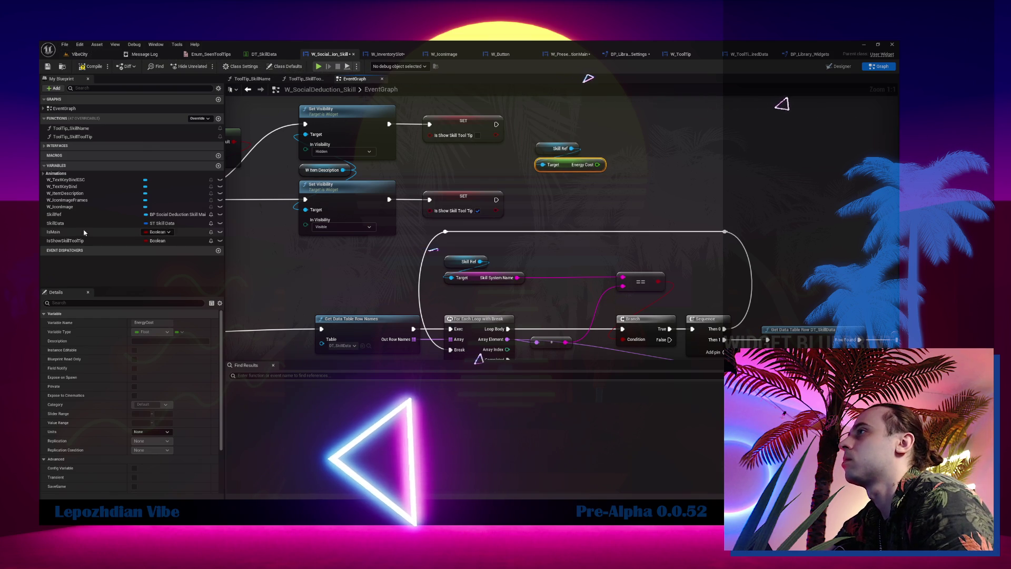
left_click(305, 79)
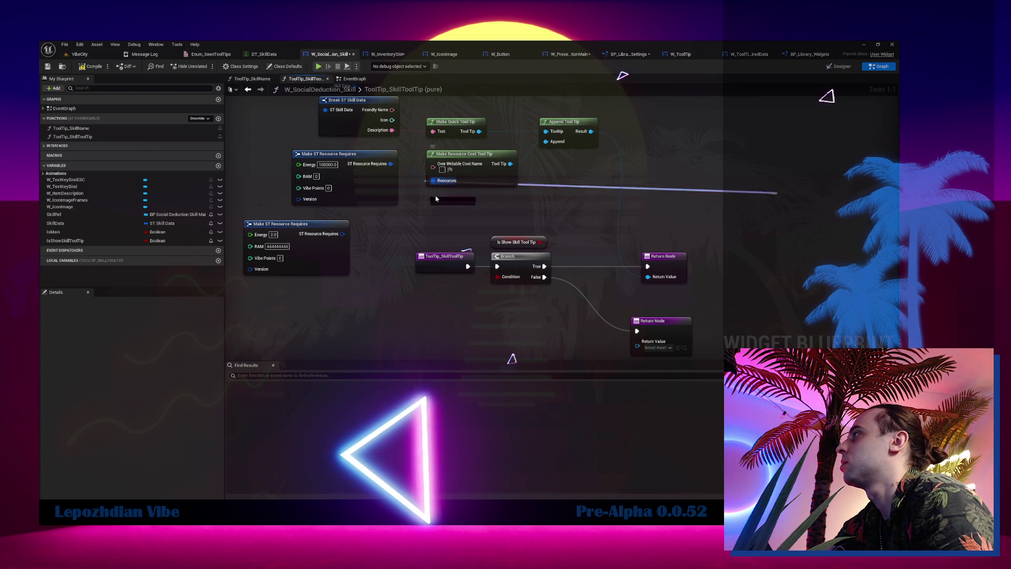
Promote the Resources input to a new ResourcesCost variable and delete both Make ST Resource Requires nodes.
left_click_drag(433, 181, 437, 213)
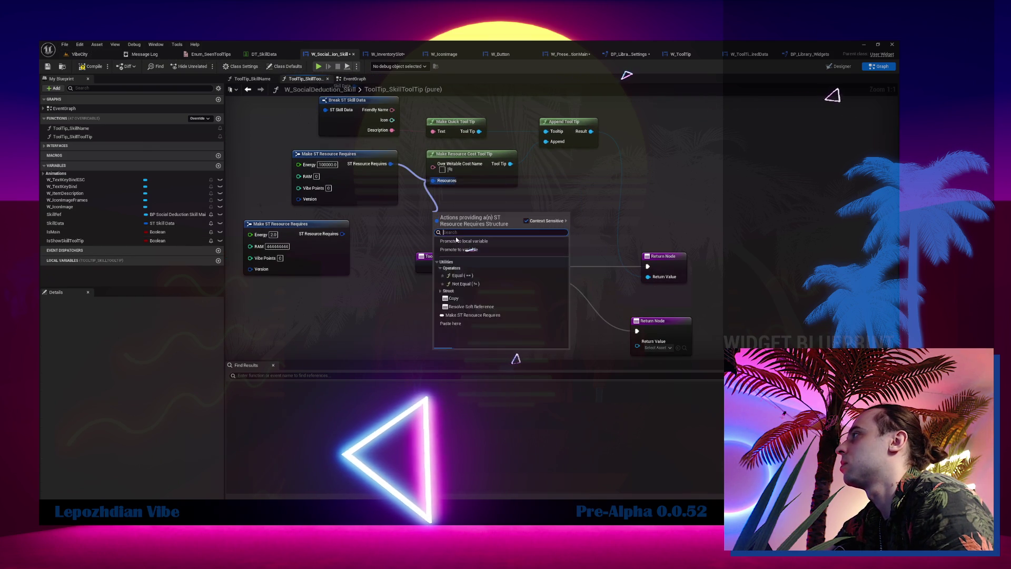
left_click(483, 250)
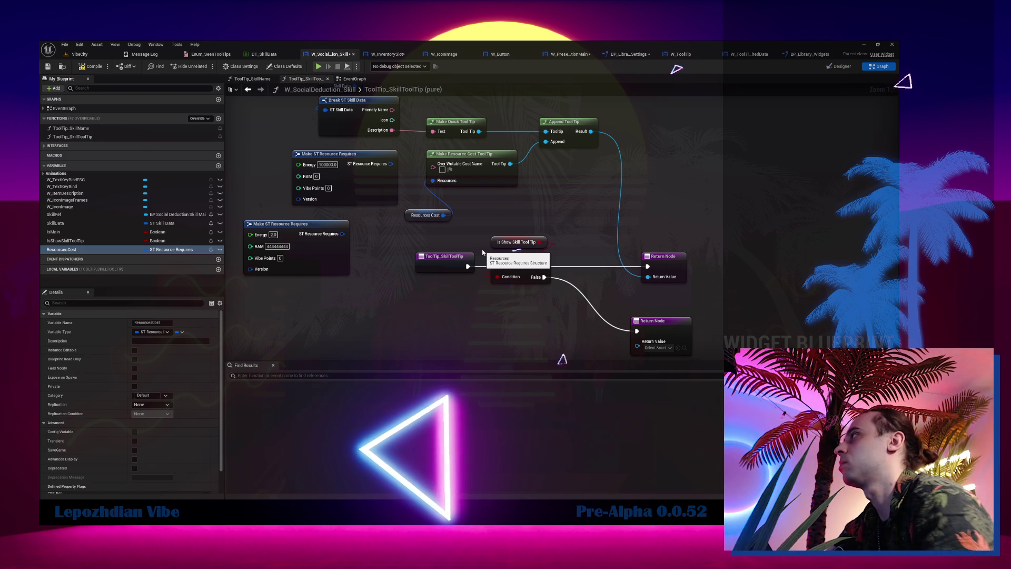
left_click_drag(258, 173, 311, 235)
key("Delete")
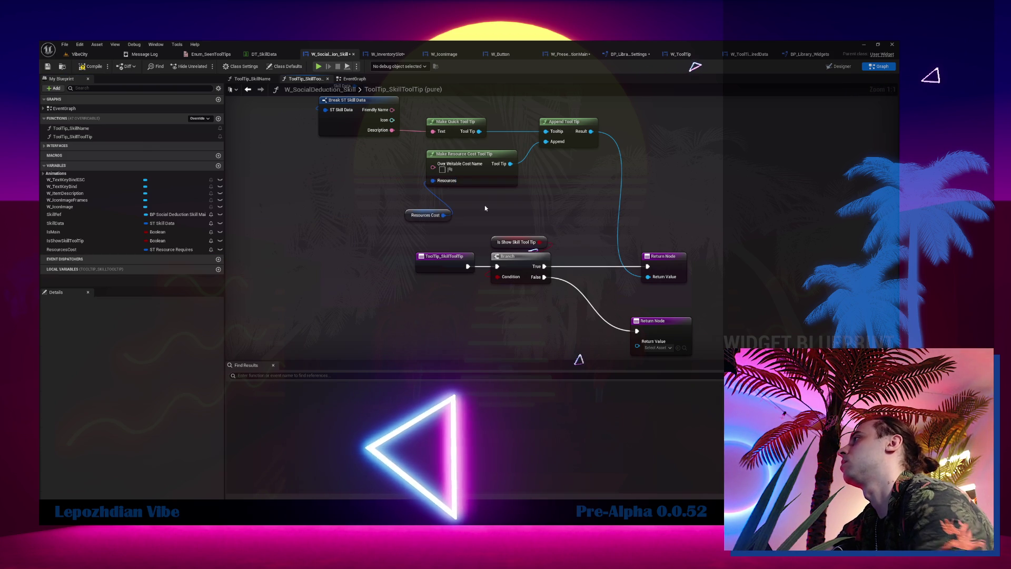
Rearrange the Resources Cost, Make Quick Tool Tip, Append Tool Tip and Return nodes neatly.
left_click_drag(424, 217, 433, 147)
left_click_drag(490, 180, 383, 198)
left_click_drag(539, 197, 405, 167)
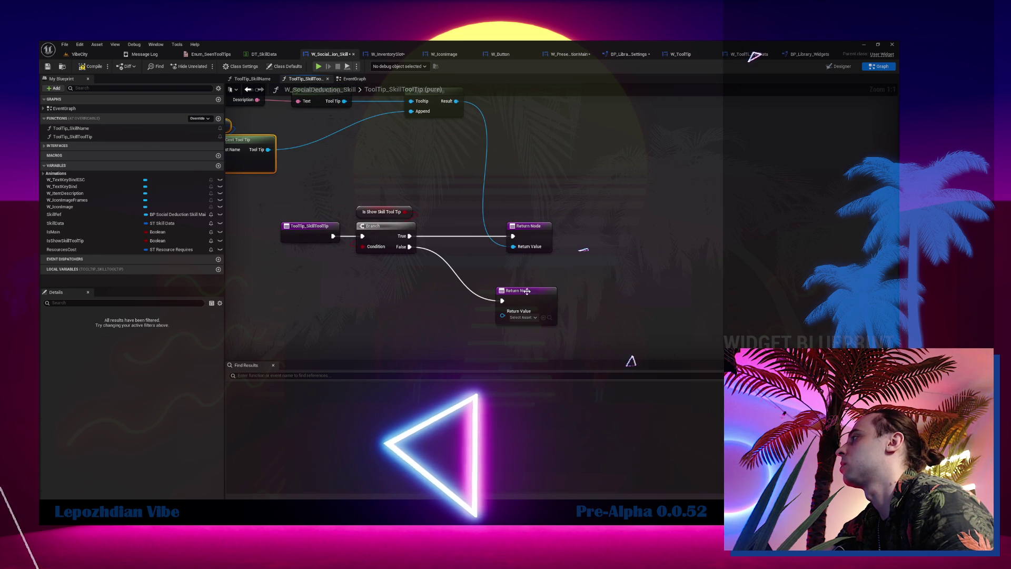
left_click_drag(528, 291, 540, 293)
left_click_drag(470, 217, 576, 298)
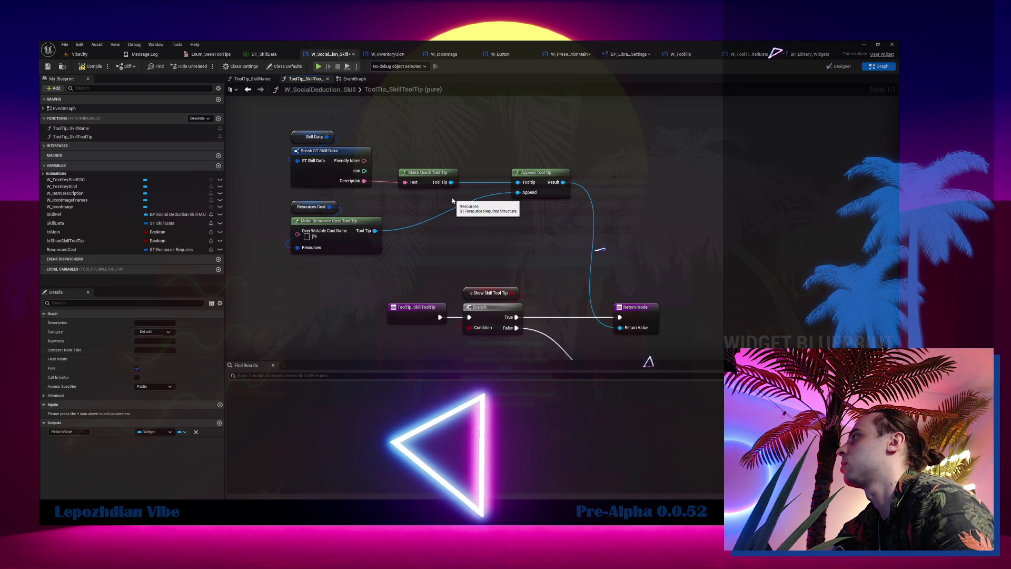
left_click(418, 178)
left_click_drag(546, 179, 492, 178)
left_click_drag(571, 241, 529, 207)
left_click(357, 82)
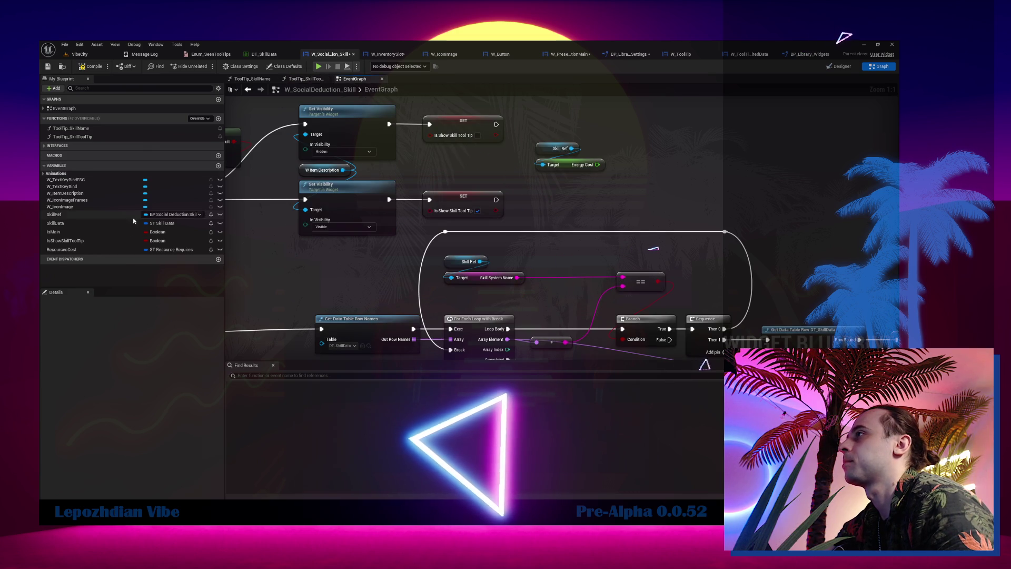
Add a SET Resources Cost node fed by Make ST Resource Requires, with Energy Cost wired into Energy.
left_click_drag(104, 250, 627, 168)
left_click(655, 187)
left_click_drag(590, 205, 663, 248)
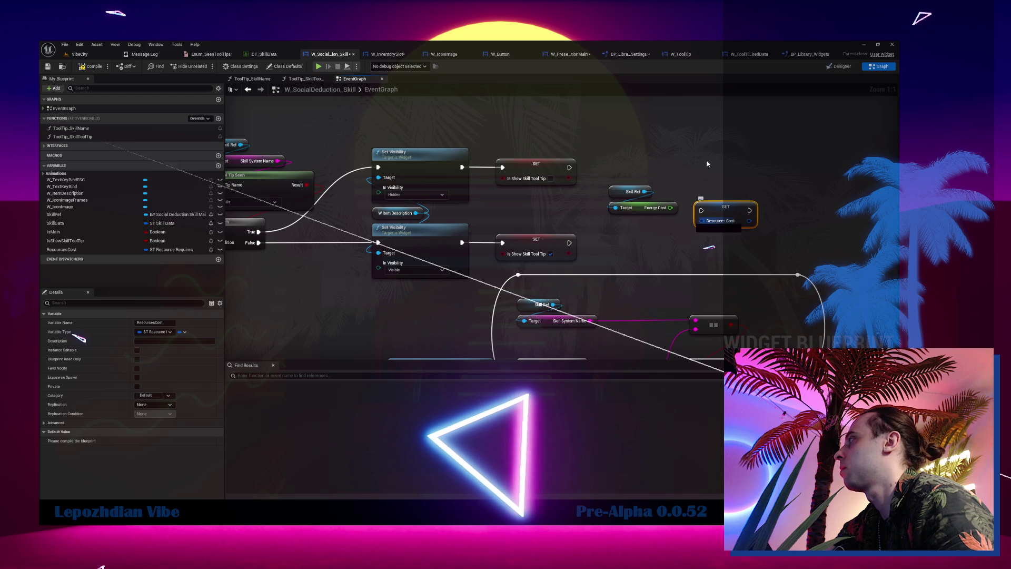
left_click_drag(702, 221, 709, 157)
scroll(747, 263, "down", 5)
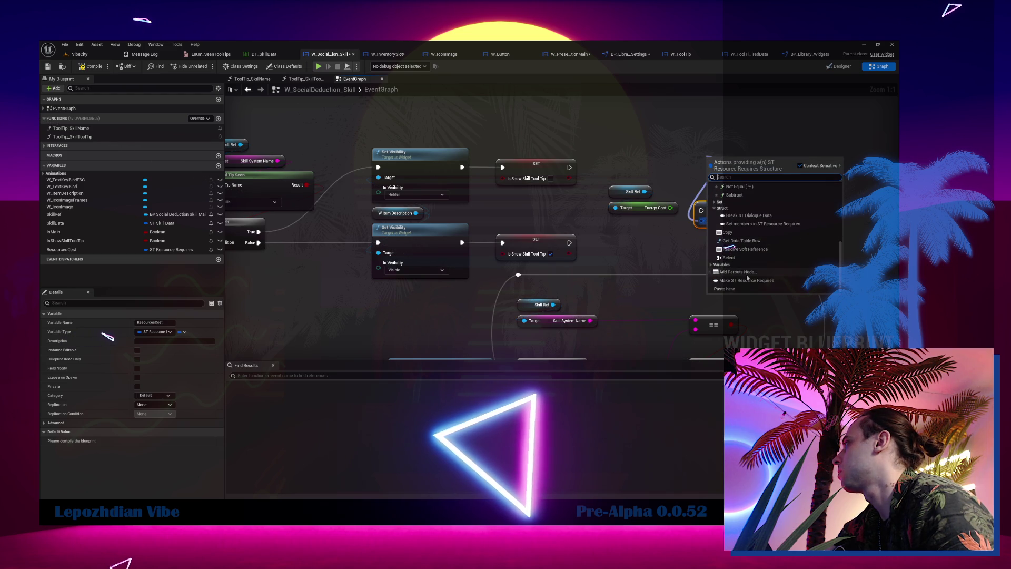
left_click(747, 280)
mouse_move(722, 200)
left_mouse_down()
mouse_move(711, 155)
mouse_move(721, 146)
left_mouse_up()
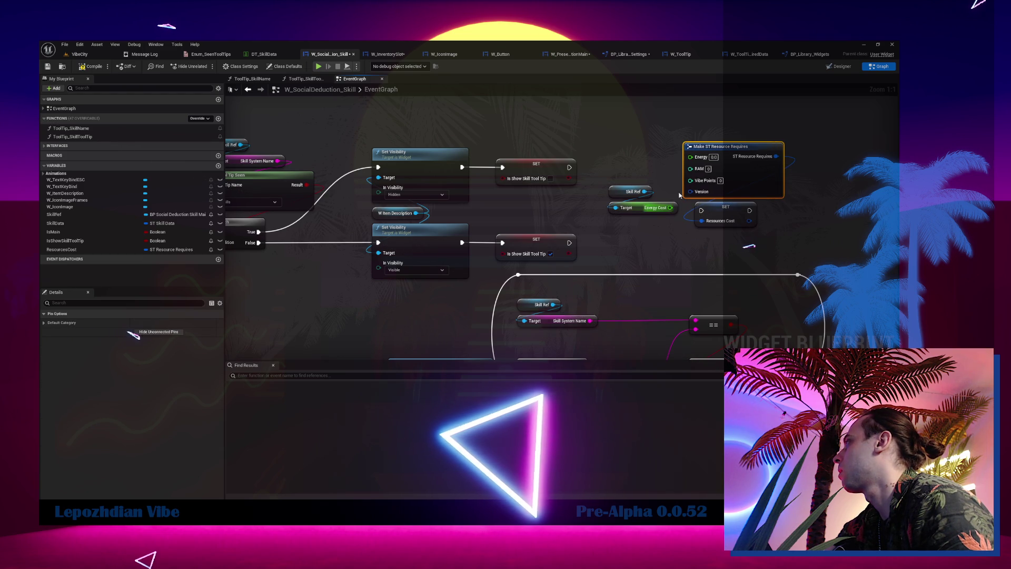
left_click_drag(671, 208, 690, 157)
mouse_move(603, 182)
left_mouse_down()
mouse_move(679, 217)
mouse_move(699, 139)
mouse_move(725, 138)
left_mouse_up()
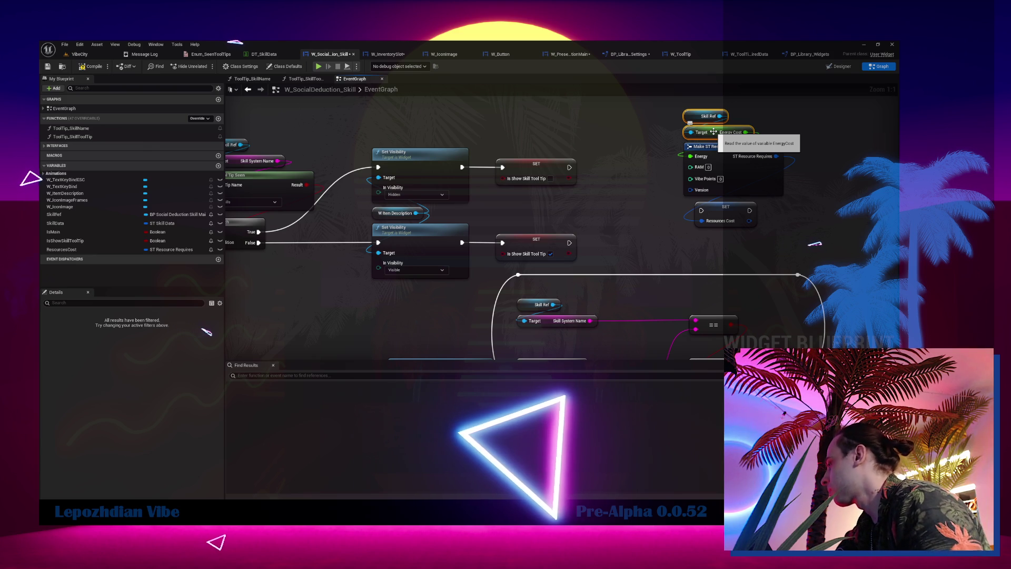
mouse_move(664, 109)
left_mouse_down()
mouse_move(784, 197)
mouse_move(768, 183)
left_mouse_up()
Move the resource cost group above the Branch and wire SET to execute before Branch.
left_click_drag(665, 107, 795, 229)
scroll(725, 211, "down", 1)
mouse_move(725, 216)
left_mouse_down()
mouse_move(470, 177)
mouse_move(357, 224)
left_mouse_up()
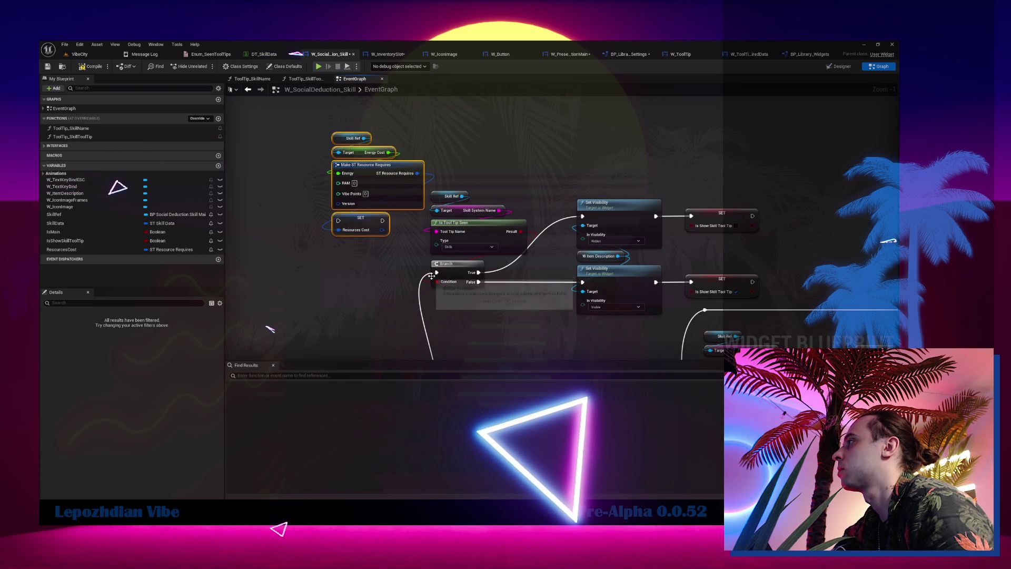
mouse_move(437, 272)
left_mouse_down()
mouse_move(338, 221)
mouse_move(442, 273)
left_mouse_up()
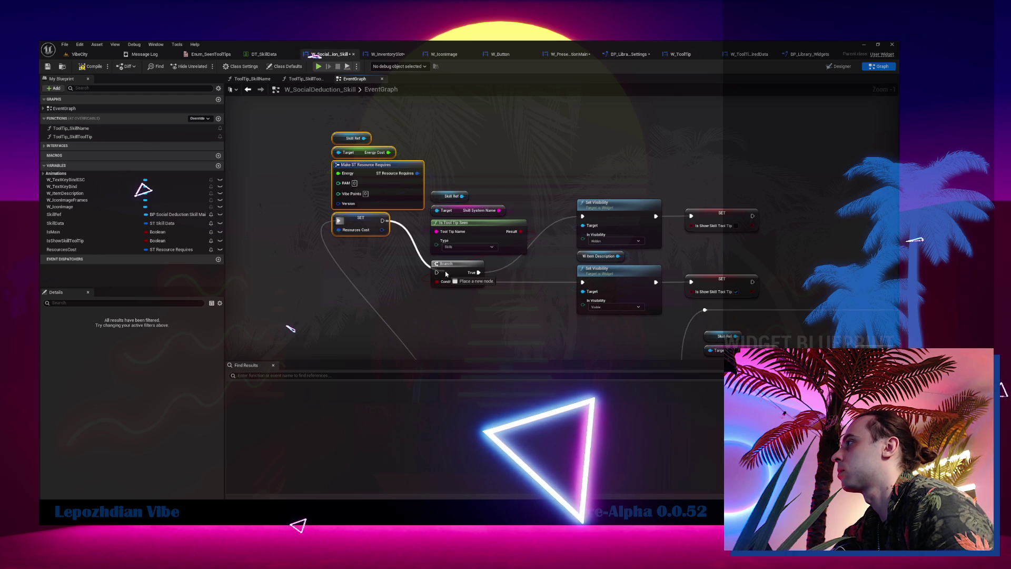
left_click_drag(370, 221, 361, 273)
Realign the Set Visibility and other tooltip nodes into a tidy layout.
left_click_drag(311, 140, 747, 305)
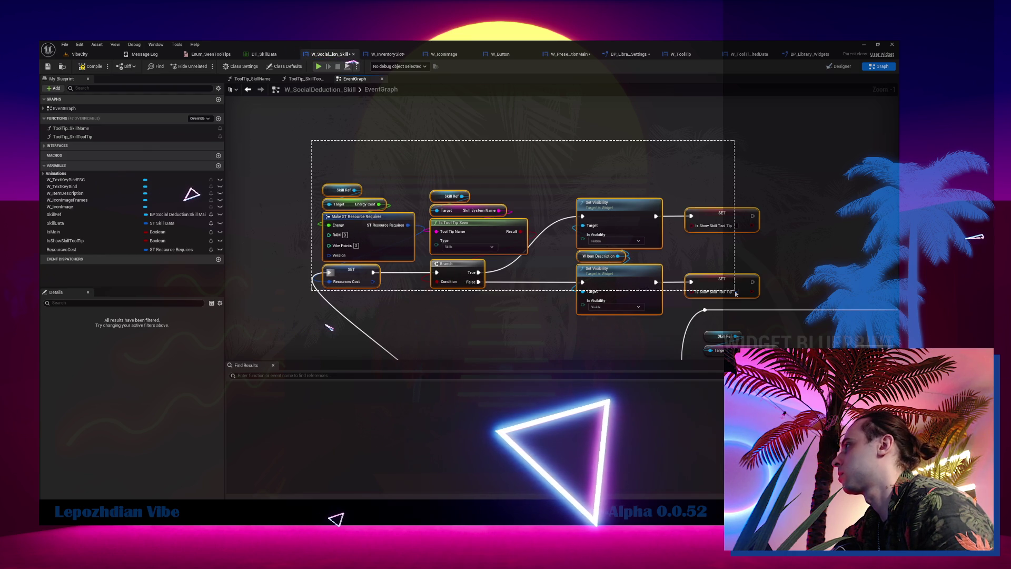
mouse_move(357, 276)
left_mouse_down()
mouse_move(531, 231)
mouse_move(405, 131)
left_mouse_up()
scroll(405, 130, "down", 4)
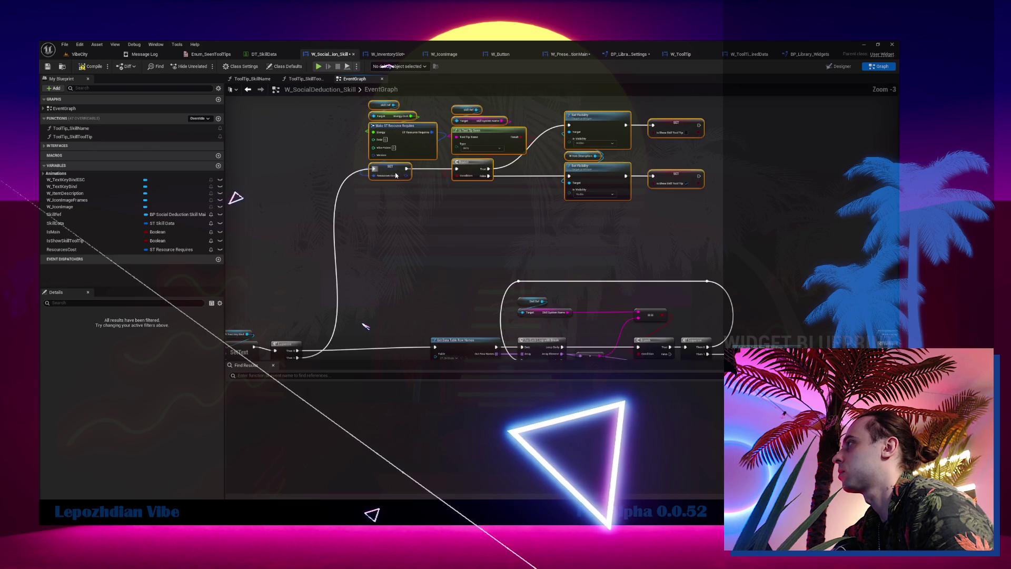
scroll(396, 175, "down", 2)
mouse_move(368, 166)
left_mouse_down()
mouse_move(699, 362)
mouse_move(737, 361)
left_mouse_up()
scroll(379, 159, "up", 4)
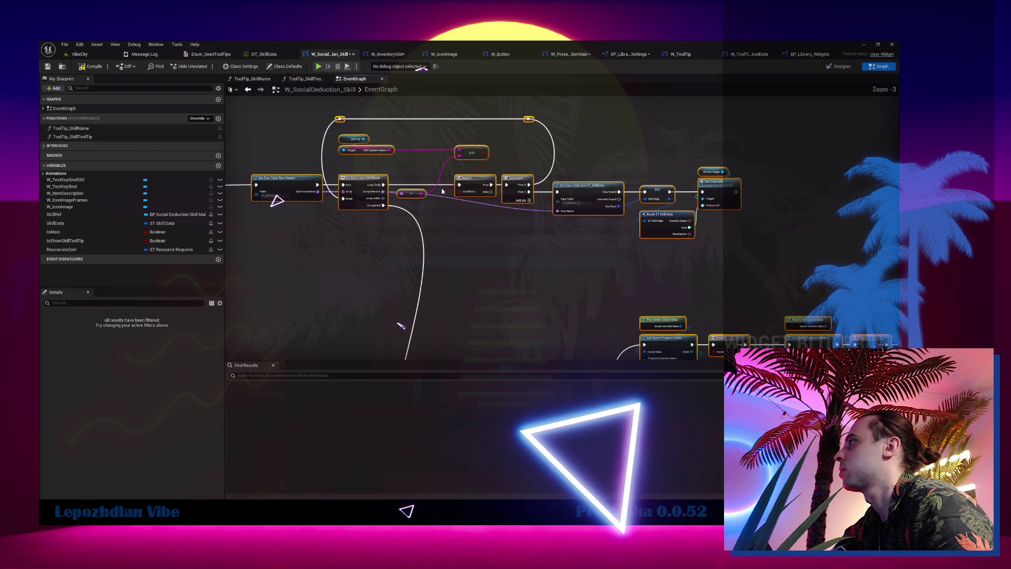
left_click_drag(440, 307, 415, 307)
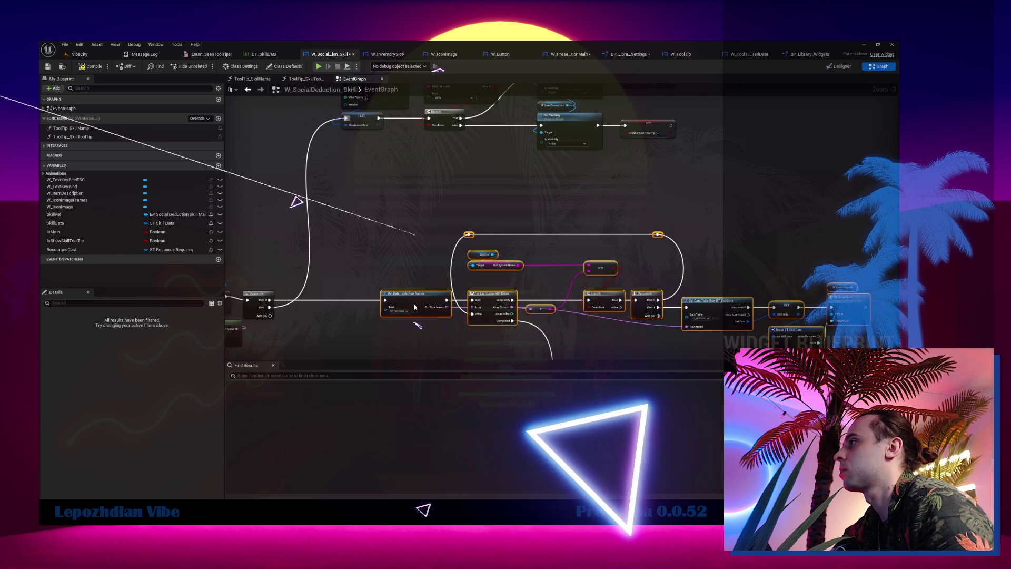
mouse_move(408, 263)
left_mouse_down()
mouse_move(362, 346)
mouse_move(486, 237)
left_mouse_up()
left_click_drag(347, 148, 383, 151)
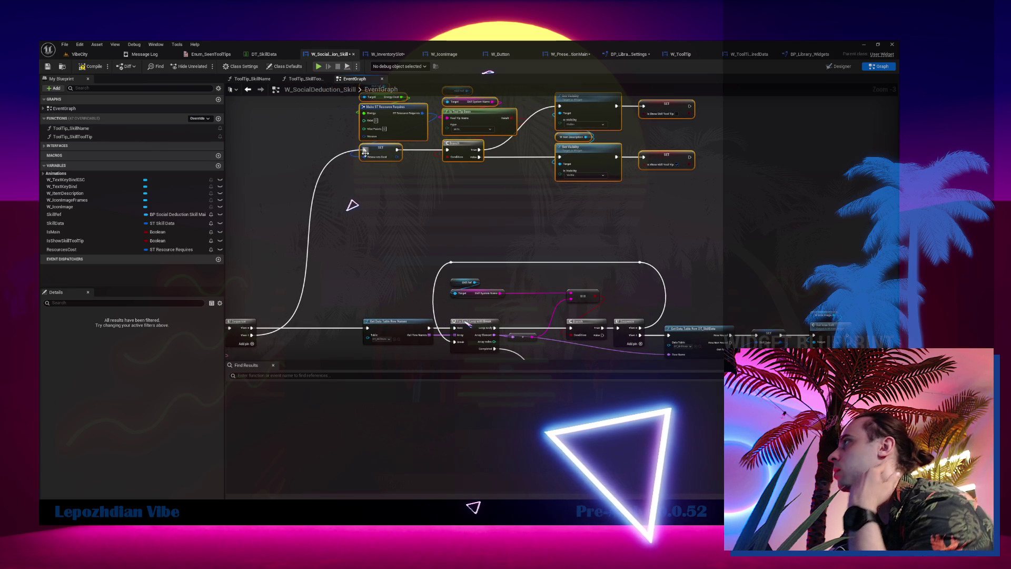
Save the skill widget and all assets, then play-test to confirm the Q tooltip shows Required Data 5.
left_click(48, 67)
left_click(79, 55)
left_click(65, 44)
left_click(108, 140)
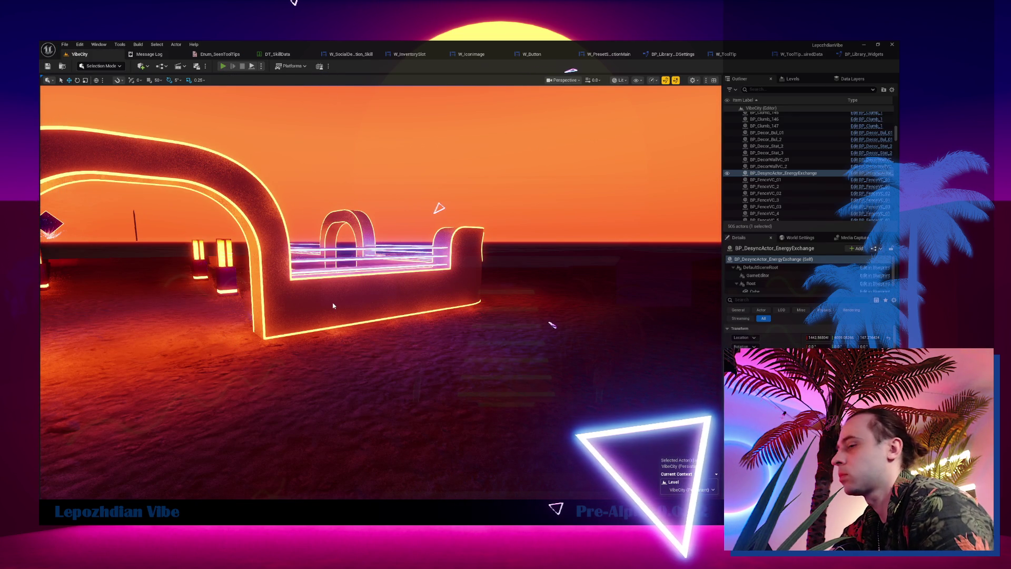
key("alt+p")
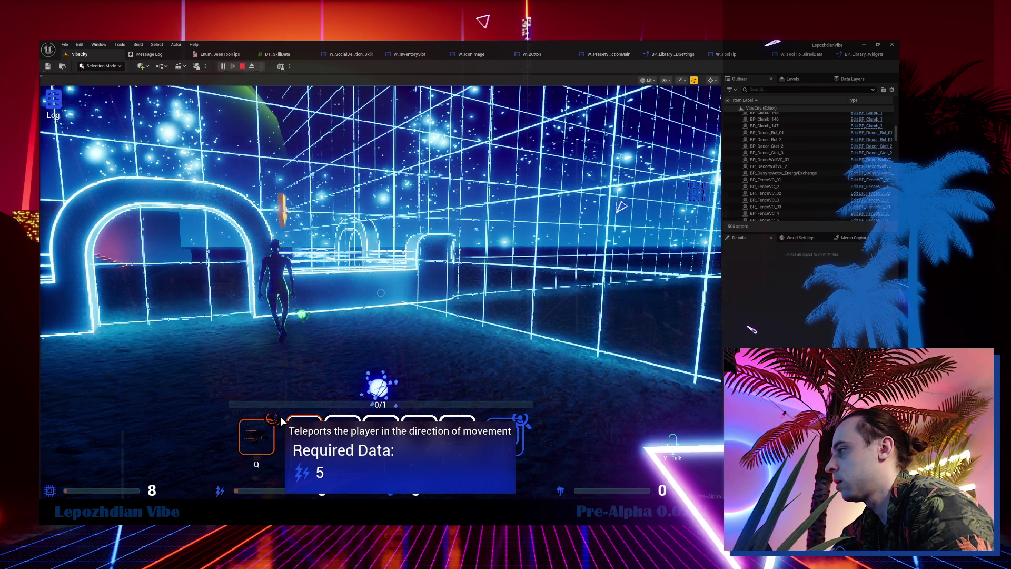
key("Escape")
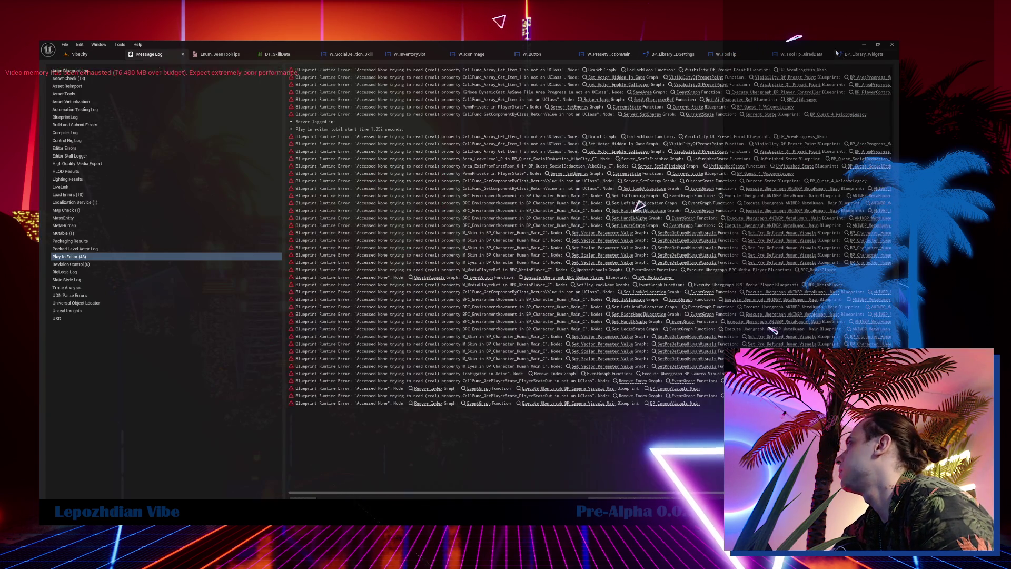
Set the RAM, Energy, Vibe Points, Required Data title and Version text to font size 20.
left_click(782, 54)
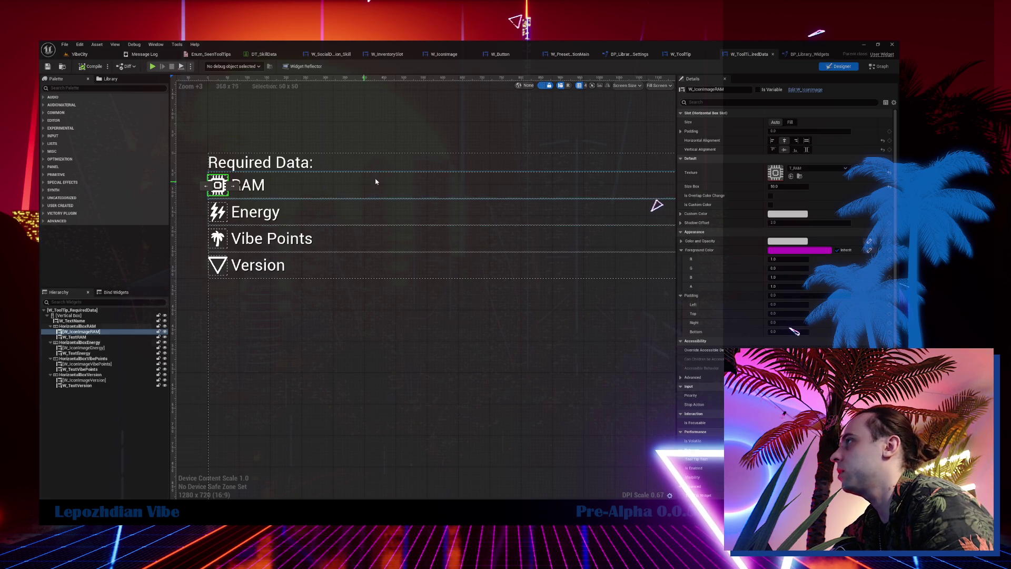
left_click(385, 192)
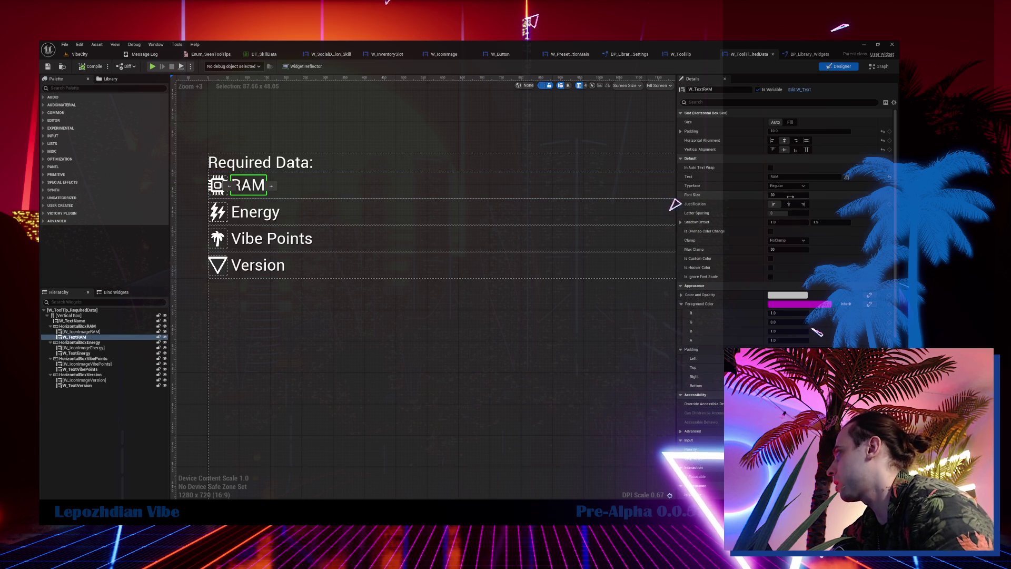
type("20")
key("Return")
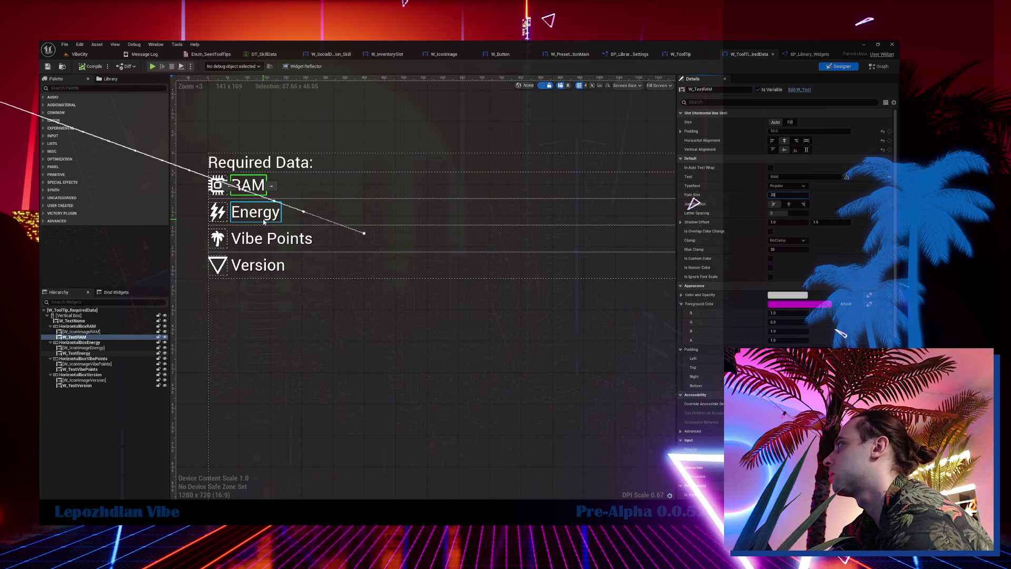
left_click(256, 205)
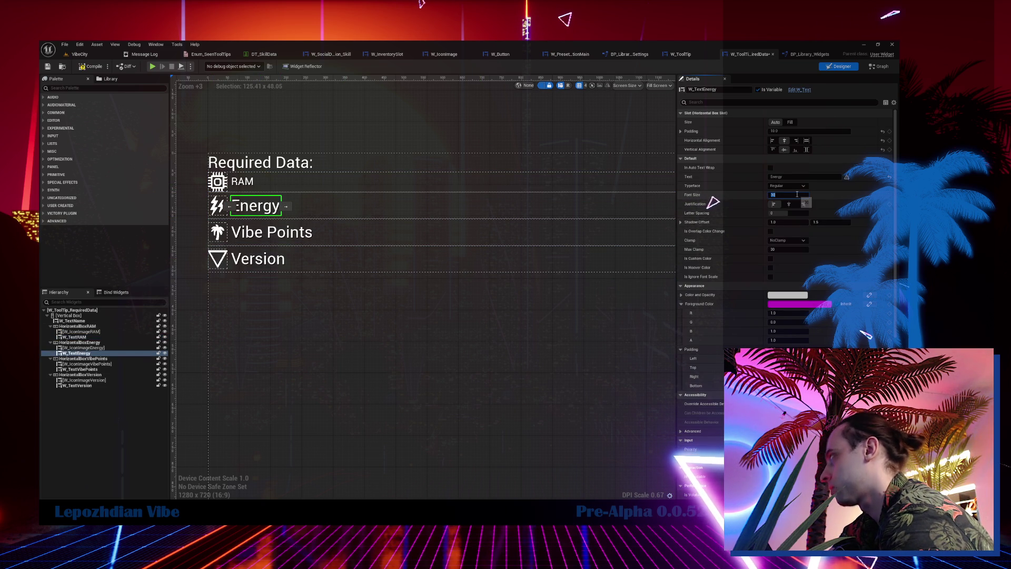
type("0")
key("Return")
left_click(308, 227)
key("Return")
left_click(440, 170)
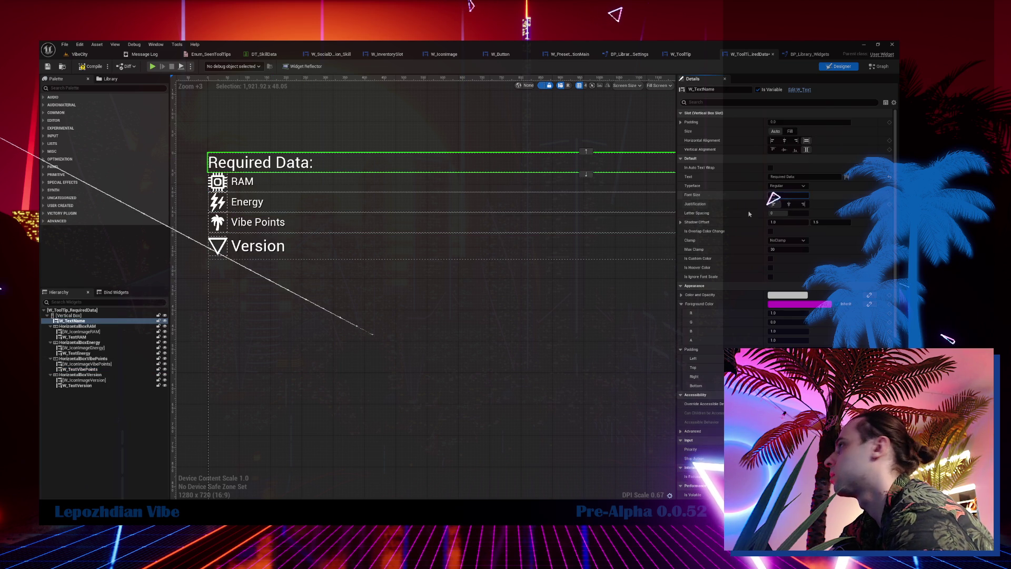
key("Return")
left_click(261, 241)
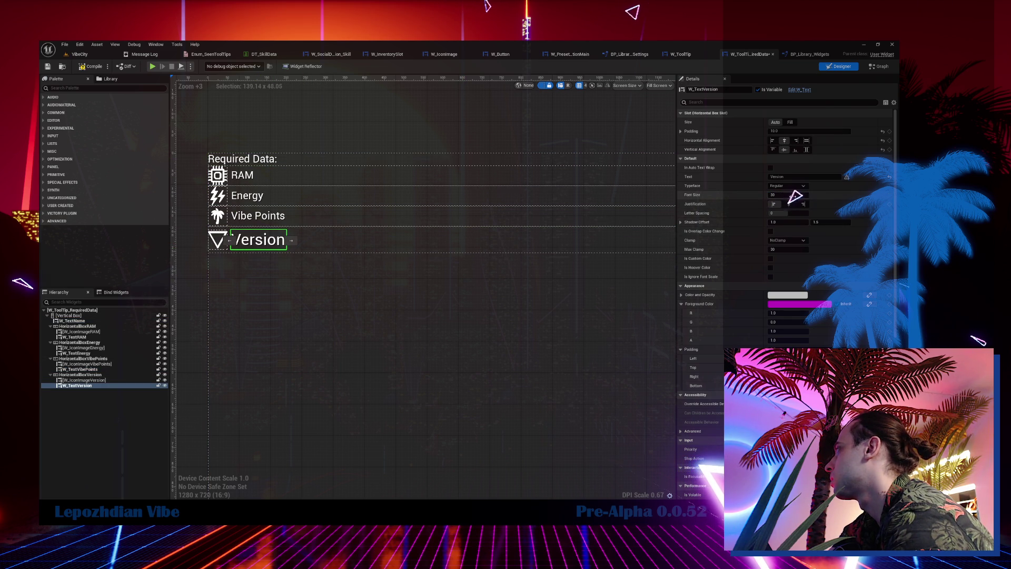
key("Return")
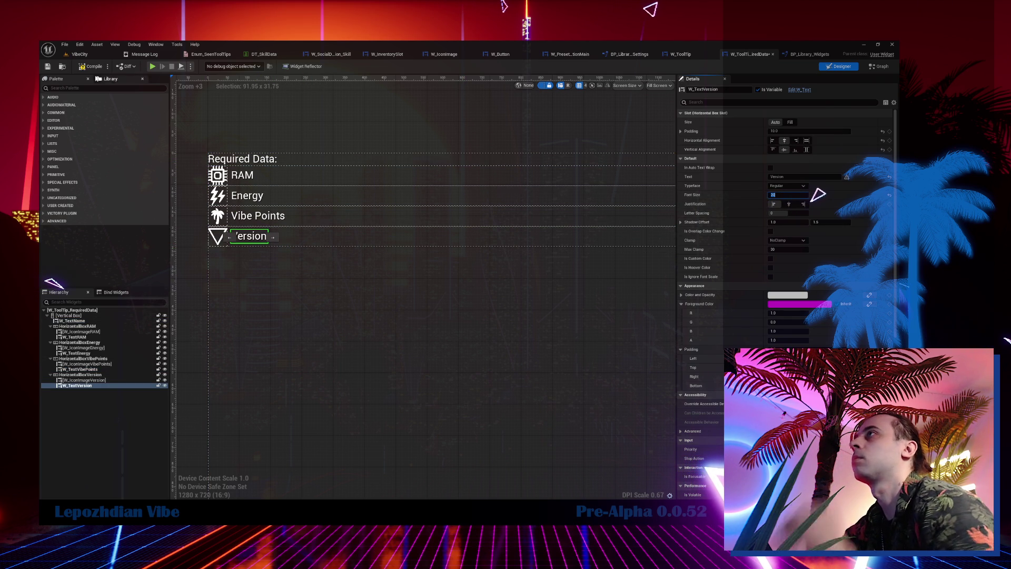
Compile and save W_ToolTip_RequiredData, then return to the VibeCity level.
left_click(90, 67)
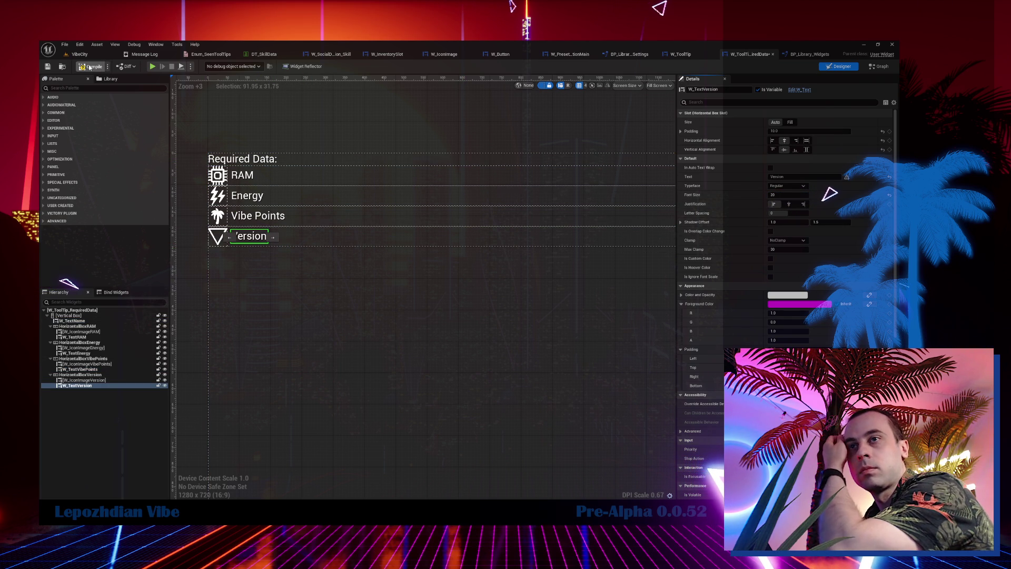
left_click(48, 67)
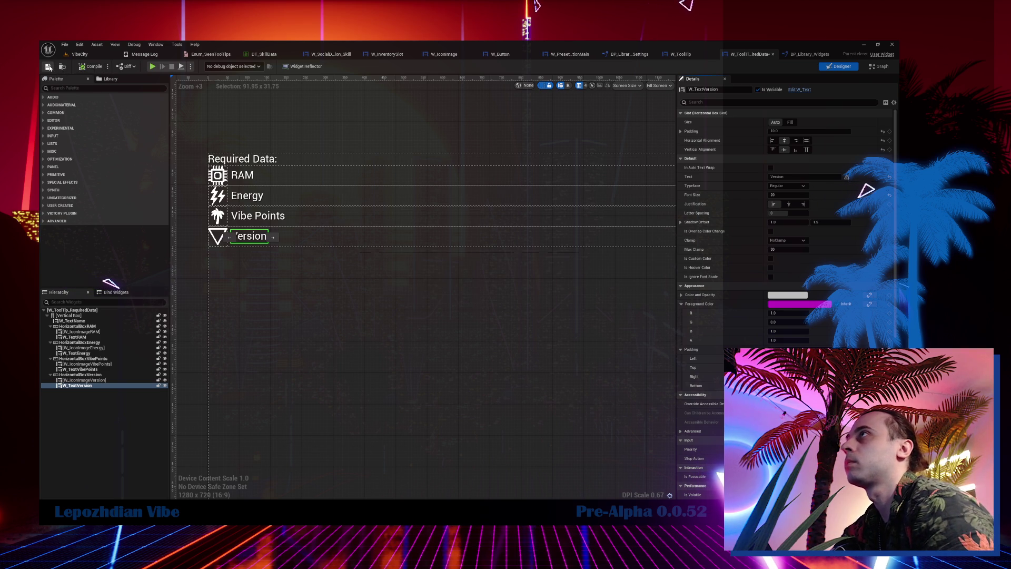
left_click(80, 55)
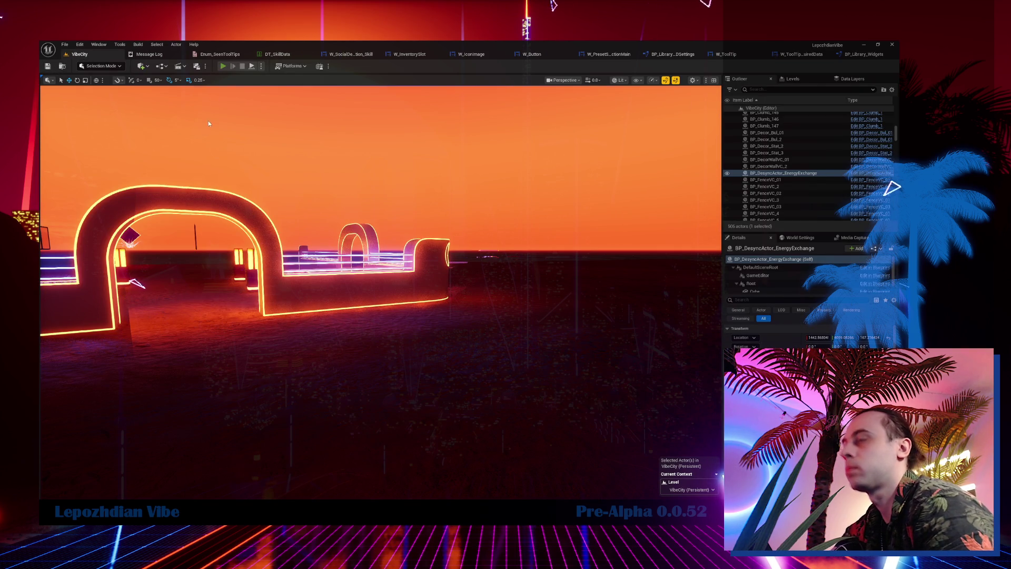
Play-test to view the smaller-text Q skill tooltip, then reopen W_ToolTip_RequiredData.
key("alt+p")
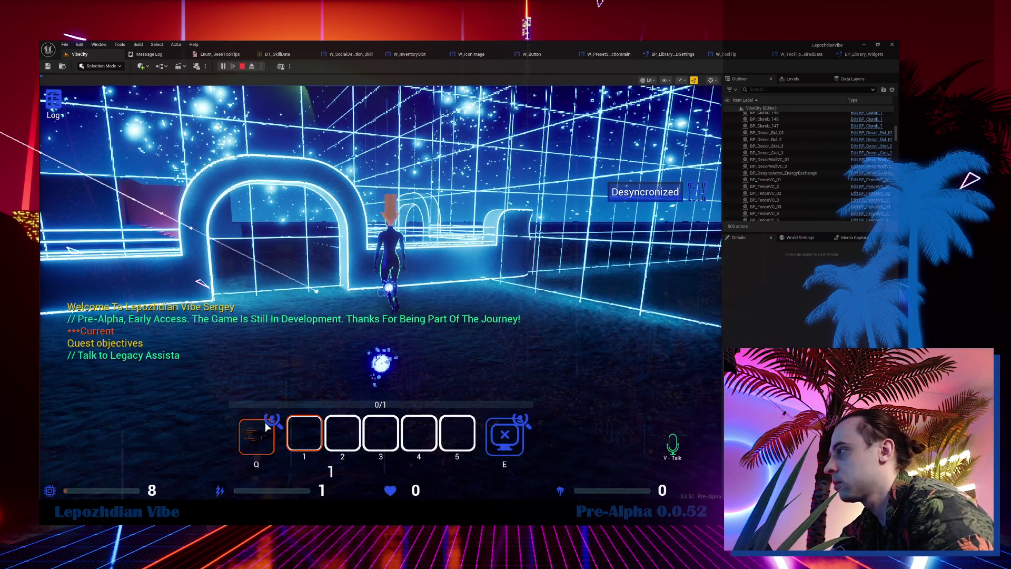
mouse_move(268, 425)
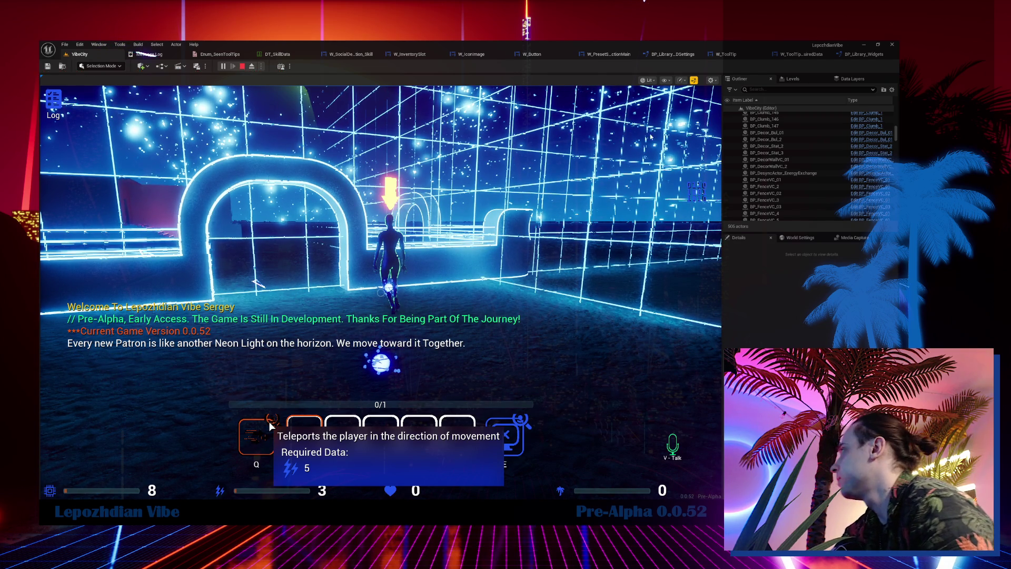
key("Escape")
left_click(753, 54)
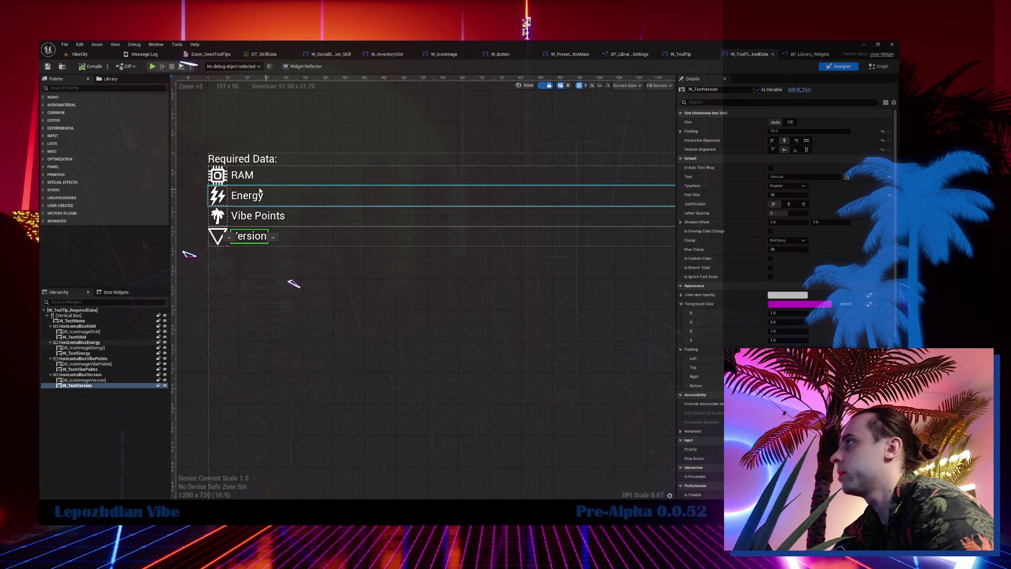
Set the RAM, Energy, Vibe Points and Version icon sizes to 30.
left_click(222, 178)
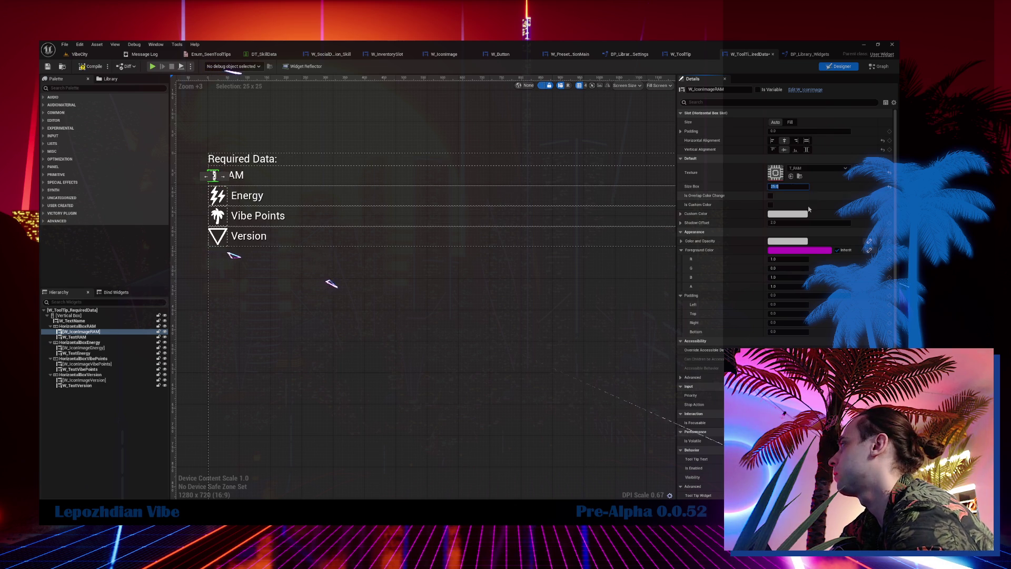
scroll(340, 284, "up", 8)
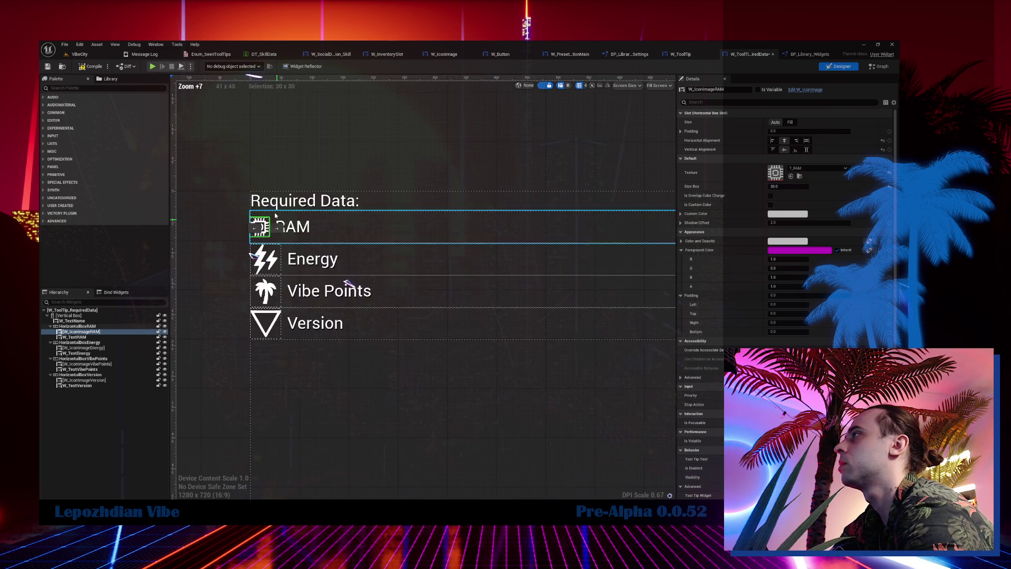
left_click(273, 274)
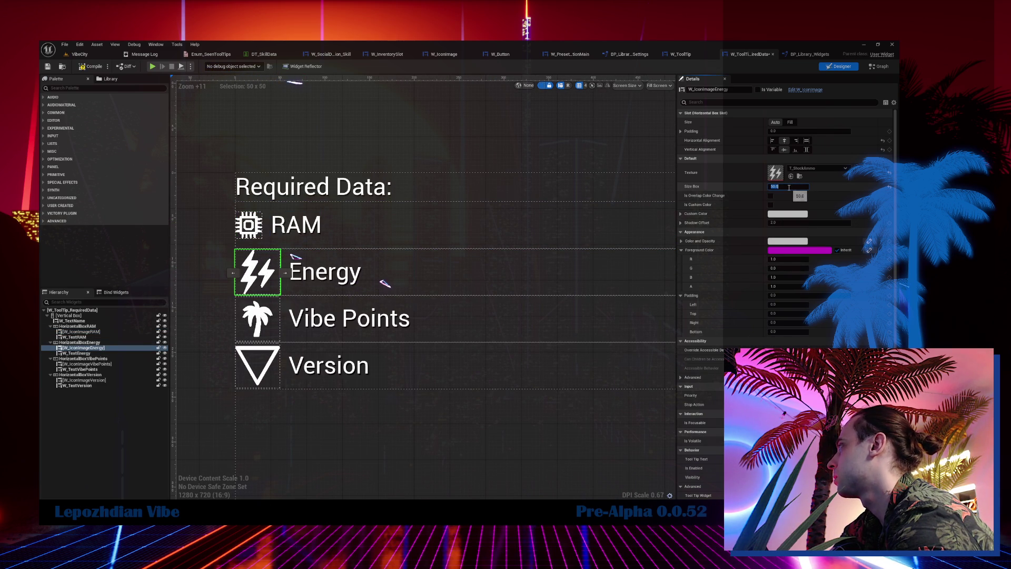
key("Return")
left_click(260, 323)
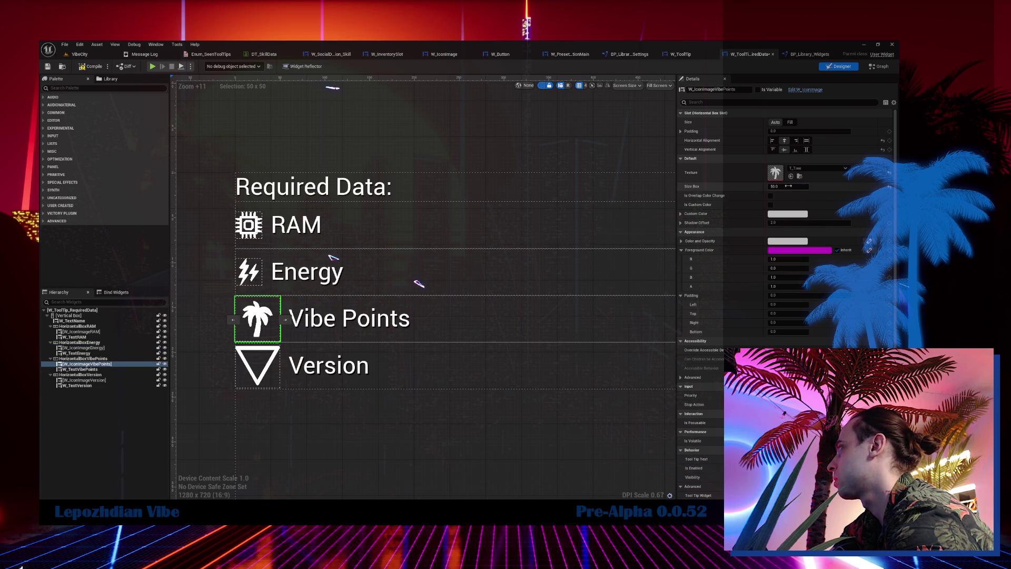
key("Return")
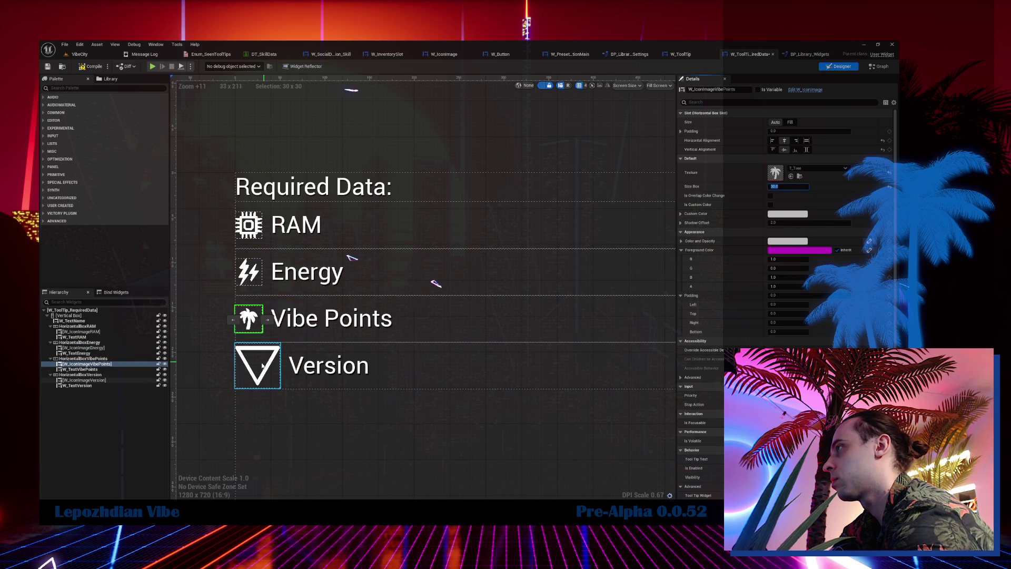
left_click(293, 353)
left_click(795, 184)
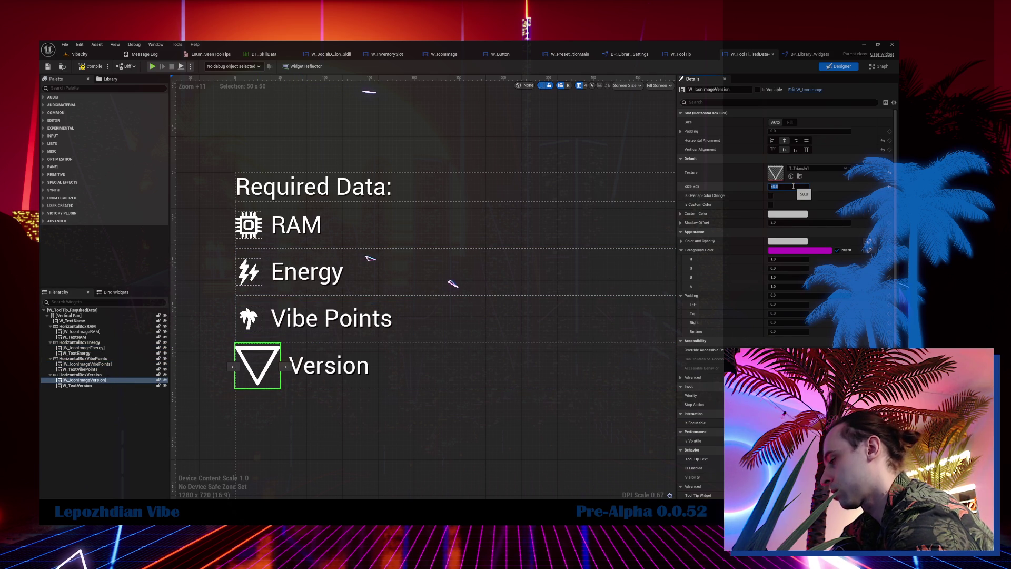
key("Return")
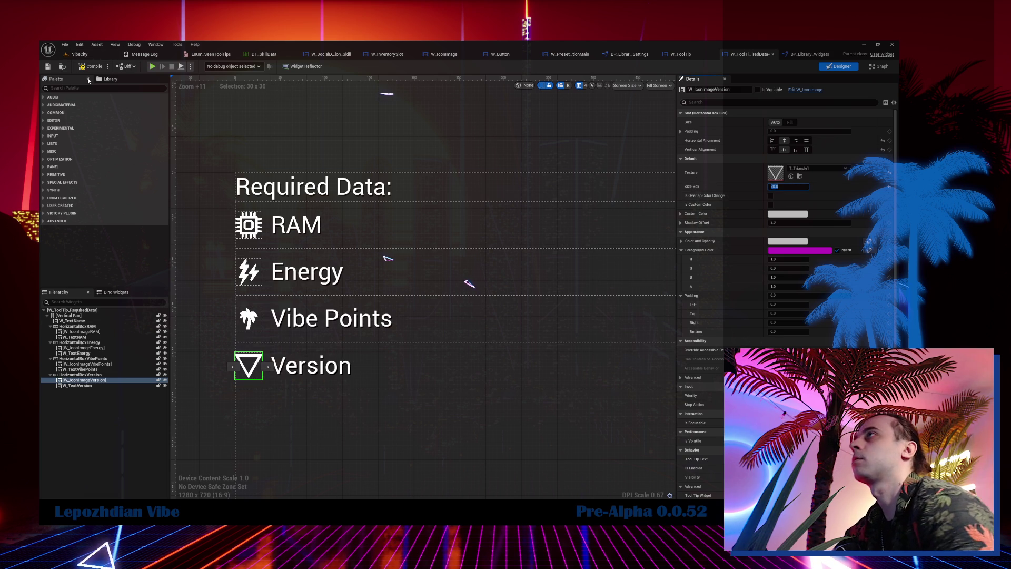
Save the tooltip widget and return to the VibeCity level.
left_click(48, 67)
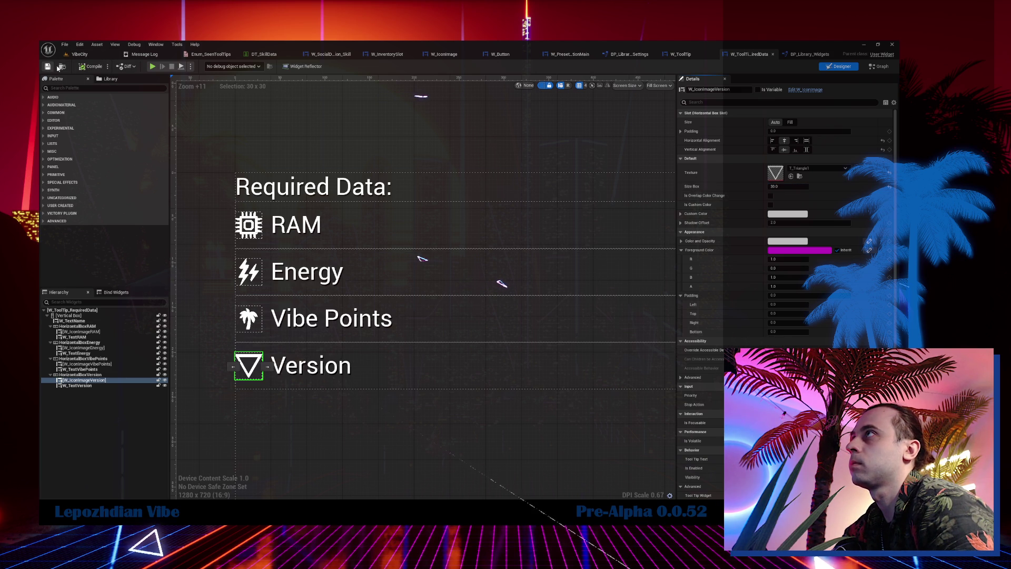
left_click(79, 55)
left_click(64, 44)
left_click(93, 140)
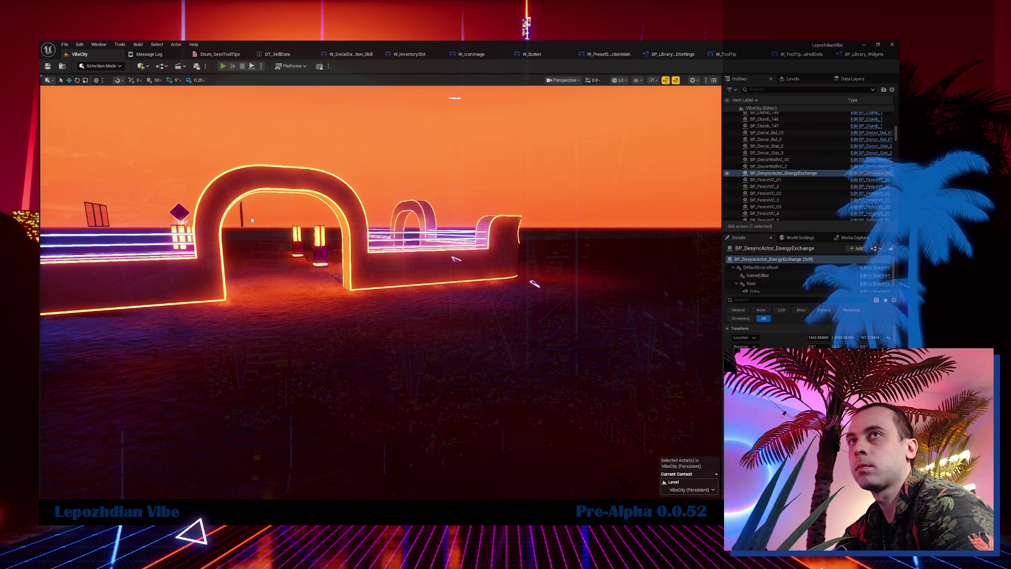
Play-test the level to check the Q skill's resized teleport tooltip, still requiring 5 energy, then stop.
key("alt+p")
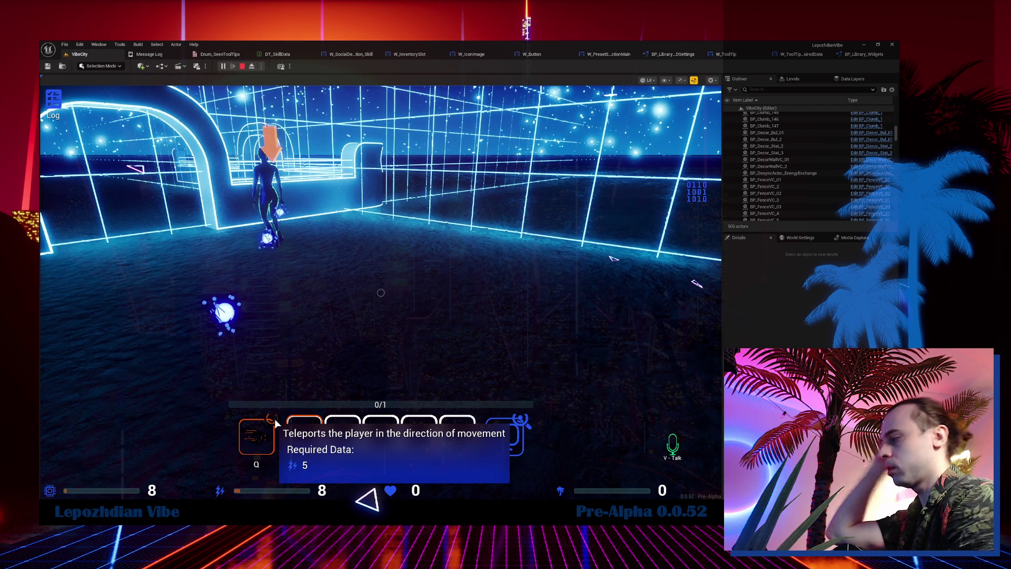
key("Escape")
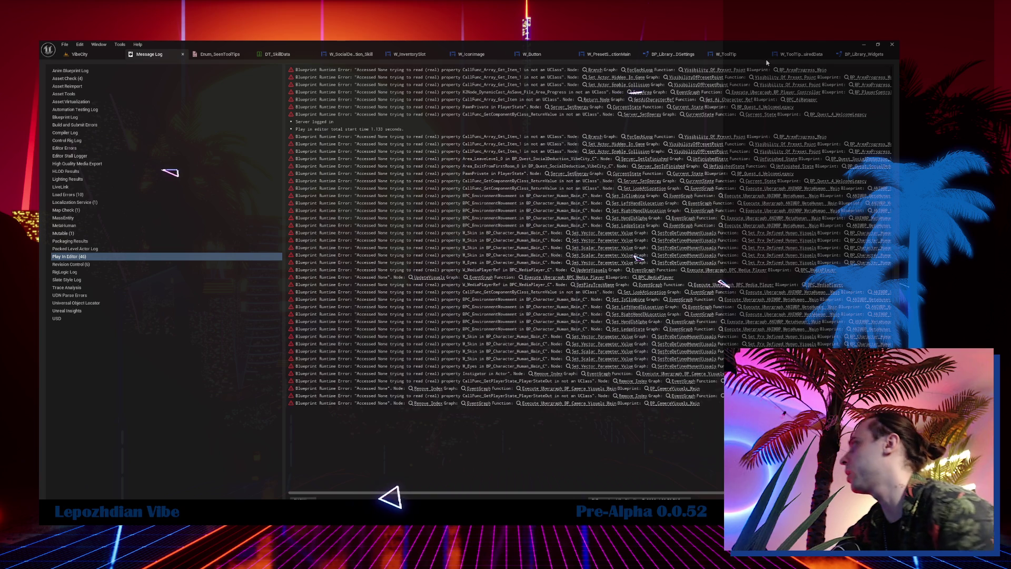
Follow ToolTip_SkillToolTip and Append Tool Tip to W_ToolTip's Append event, and shift Add Child right.
left_click(733, 55)
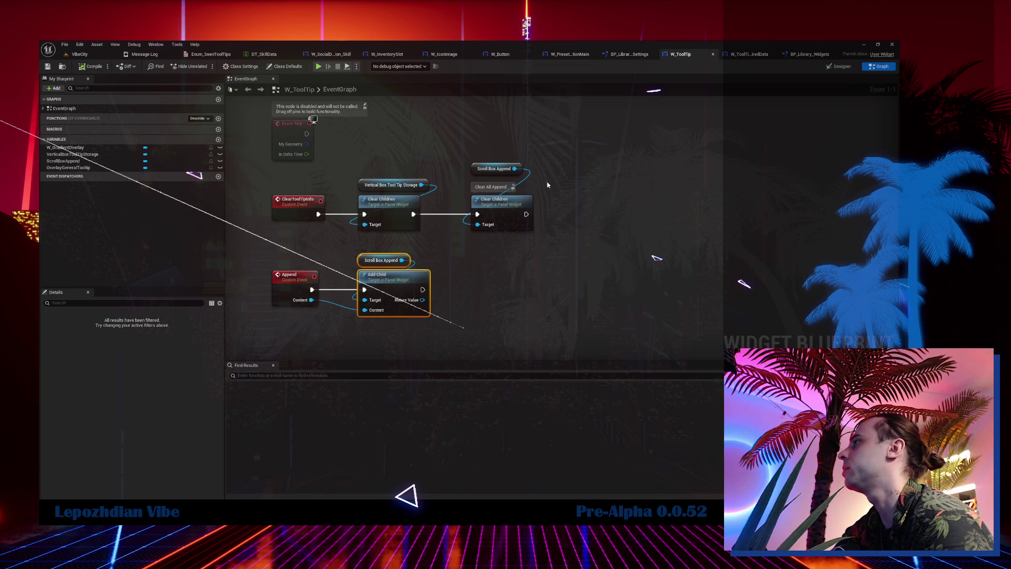
left_click(744, 59)
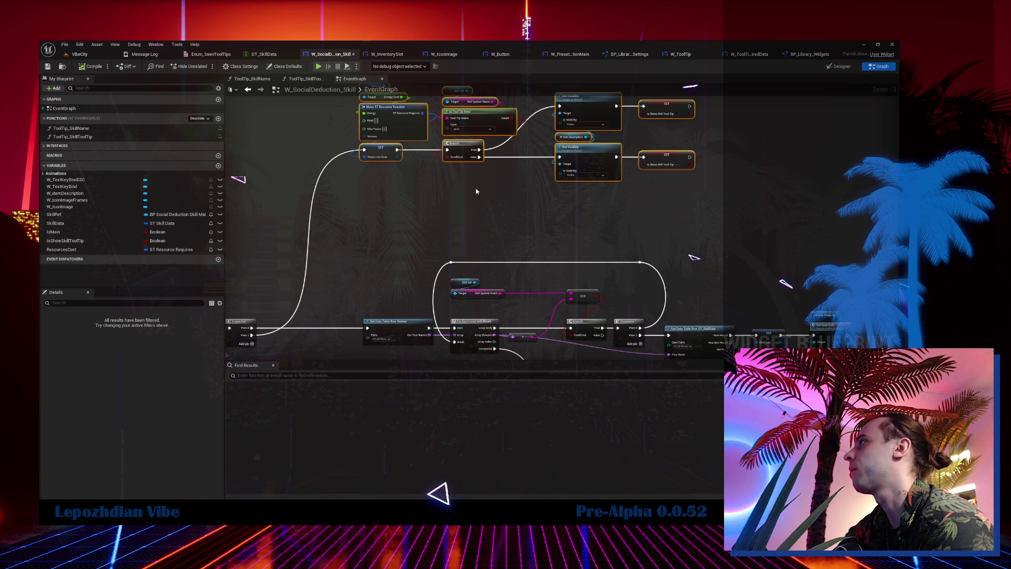
double_click(72, 137)
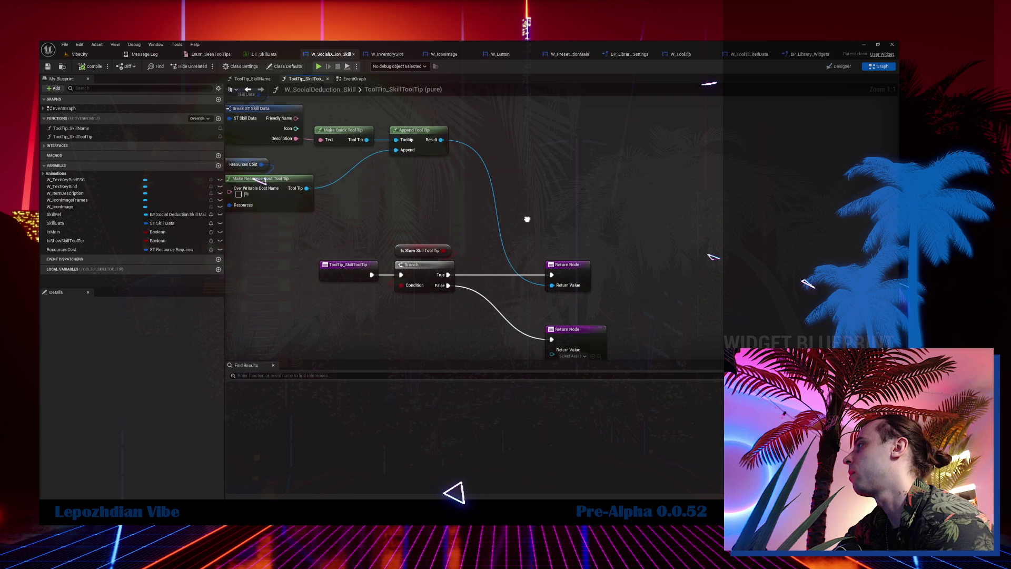
double_click(411, 152)
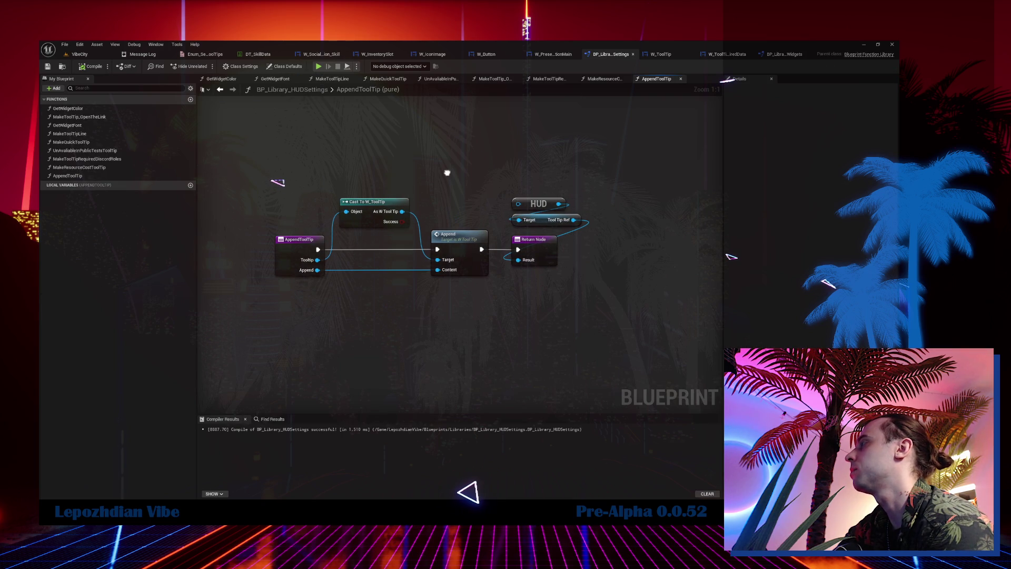
double_click(463, 244)
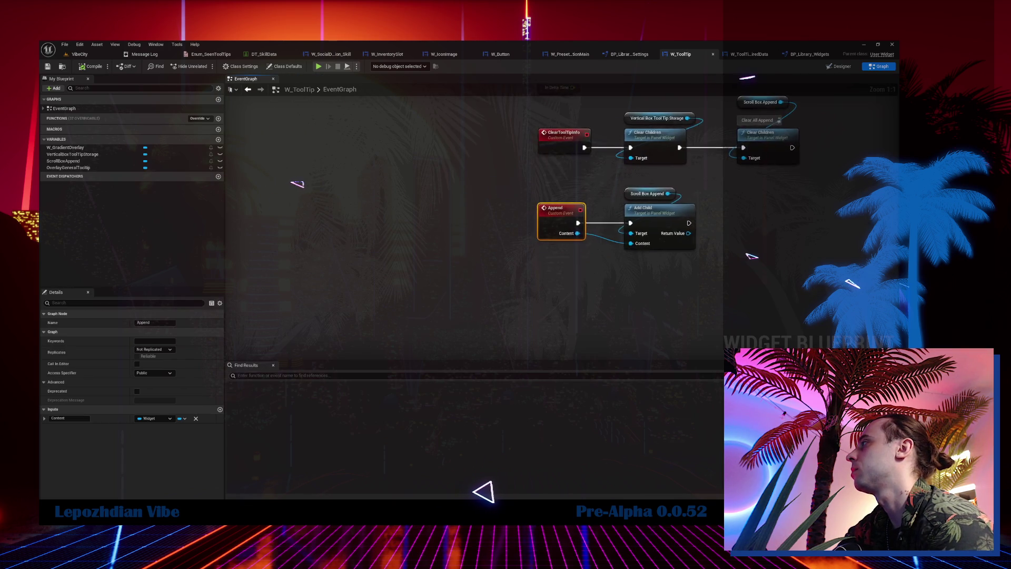
left_click_drag(542, 245, 689, 249)
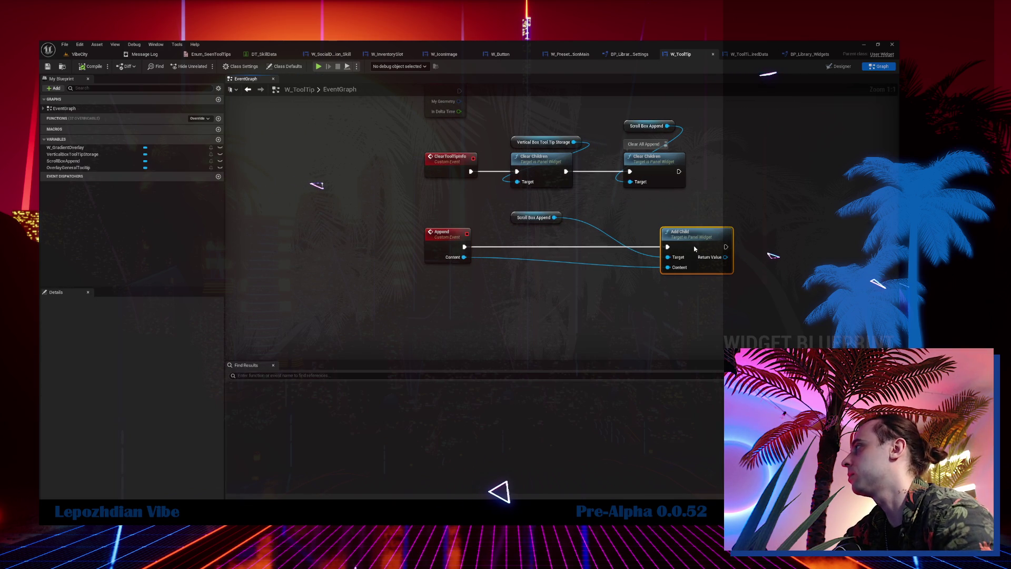
Add a Create Widget node with class W_Divider, fed by a Get Owning Player node.
right_click(553, 281)
type("creatre")
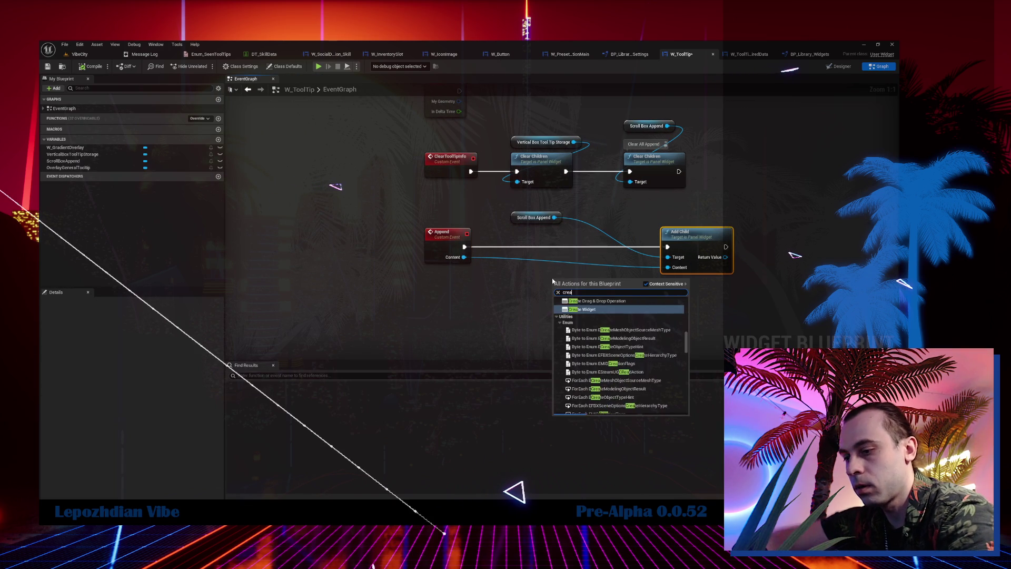
key("BackSpace")
key("BackSpace")
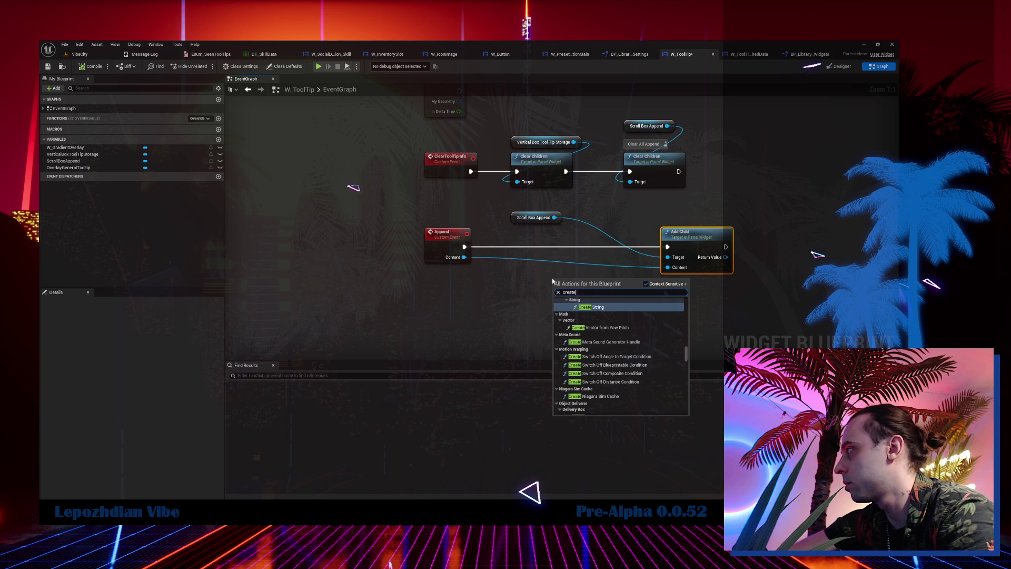
type(" wi")
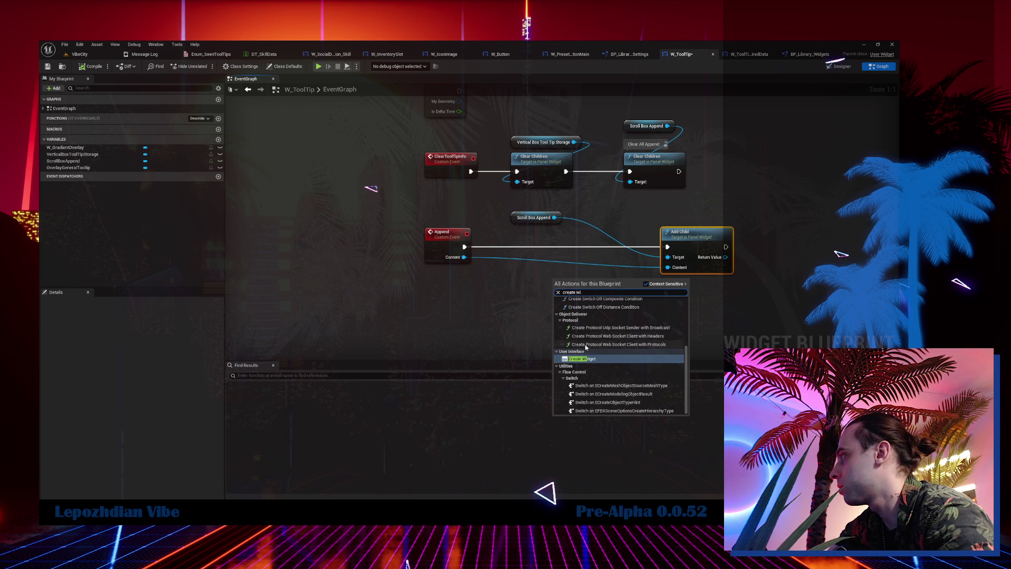
left_click(591, 362)
left_click_drag(555, 319, 502, 327)
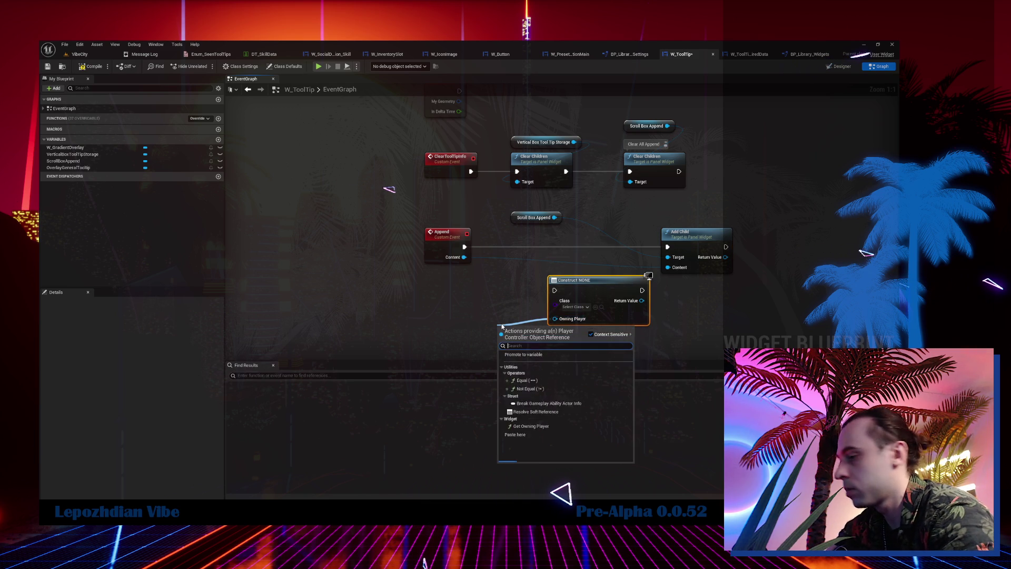
type("ownin")
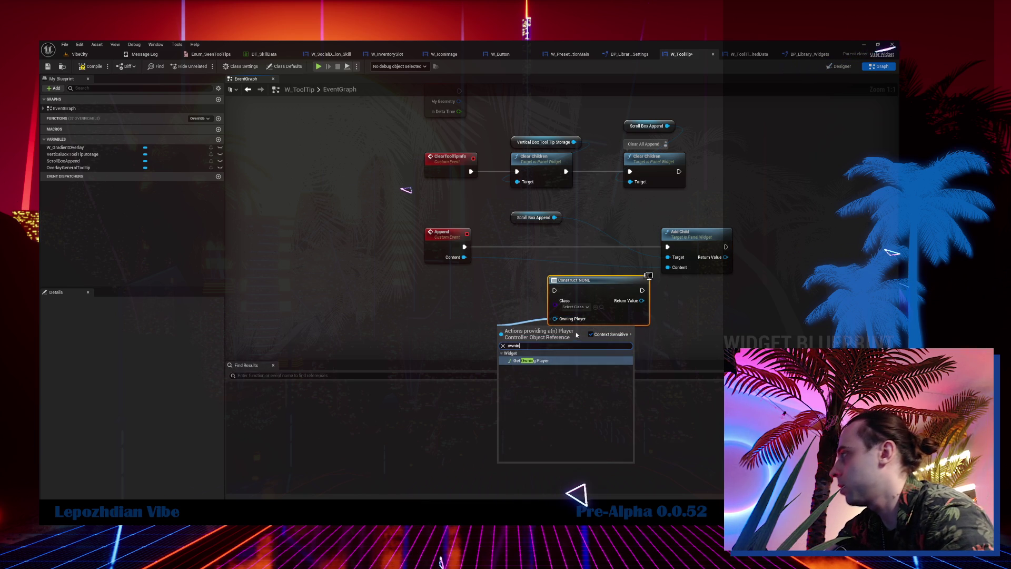
left_click(549, 362)
mouse_move(525, 338)
left_mouse_down()
mouse_move(582, 256)
mouse_move(571, 258)
left_mouse_up()
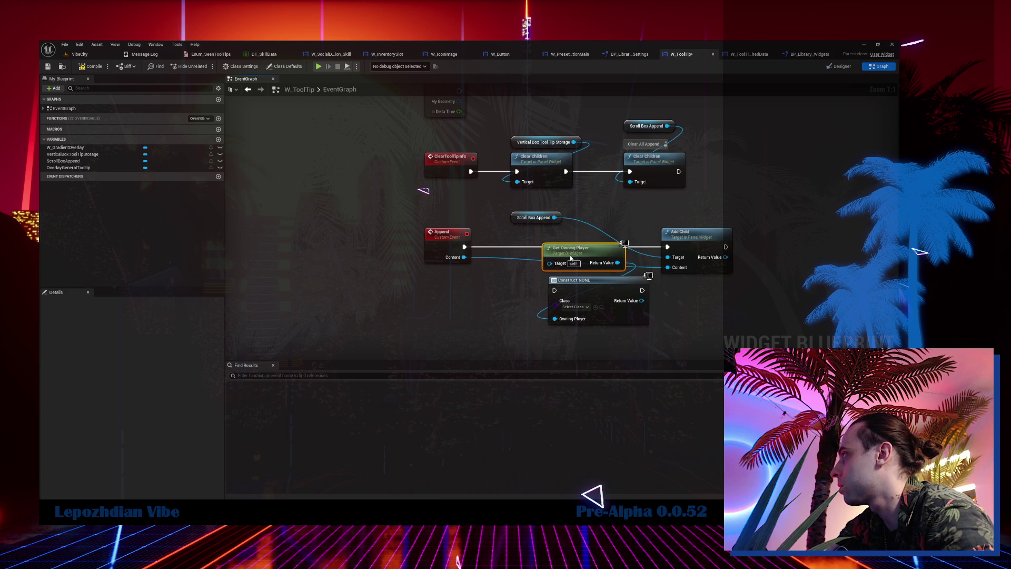
left_click(584, 308)
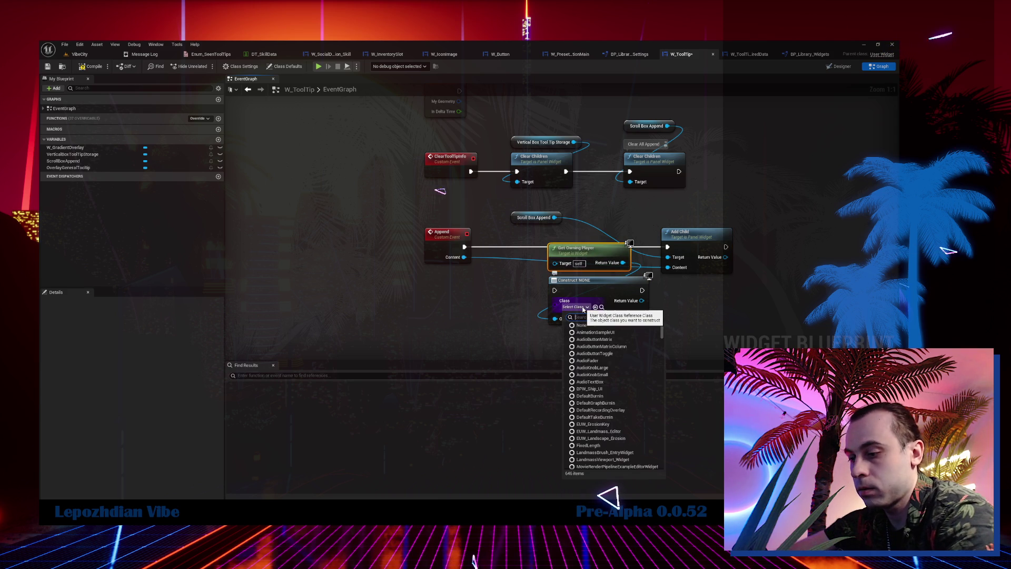
type("Wivi")
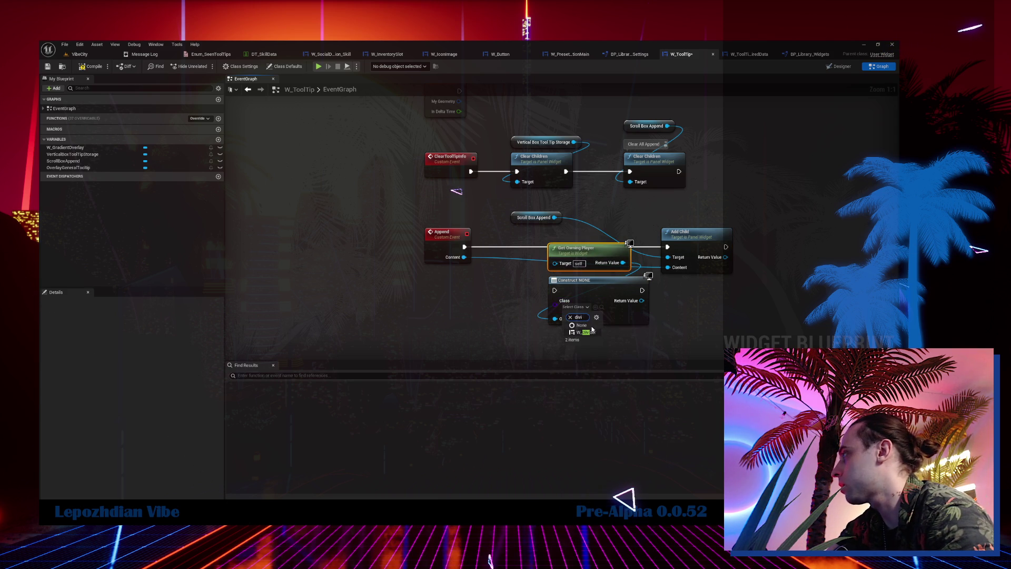
left_click_drag(611, 329, 548, 295)
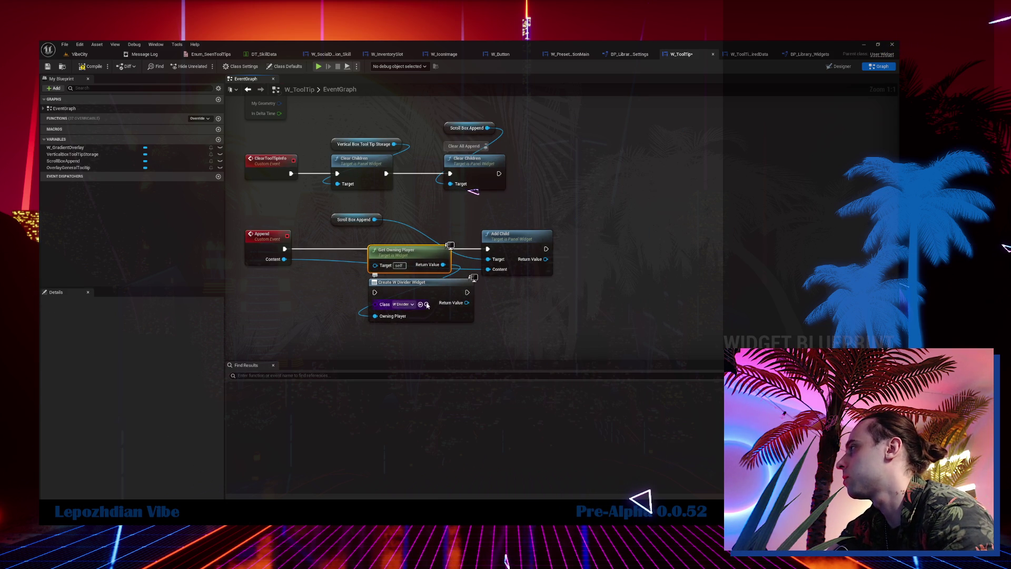
Inspect the W_Divider blueprint's graph and Divider variable, then view BP_Library_Widgets' MakeToolTip function.
left_click(427, 305)
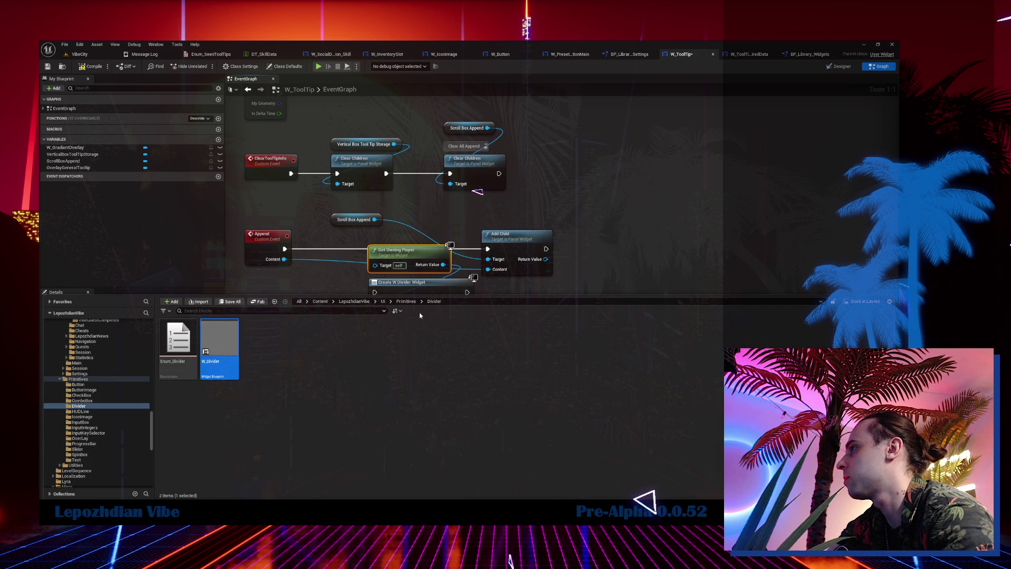
double_click(219, 347)
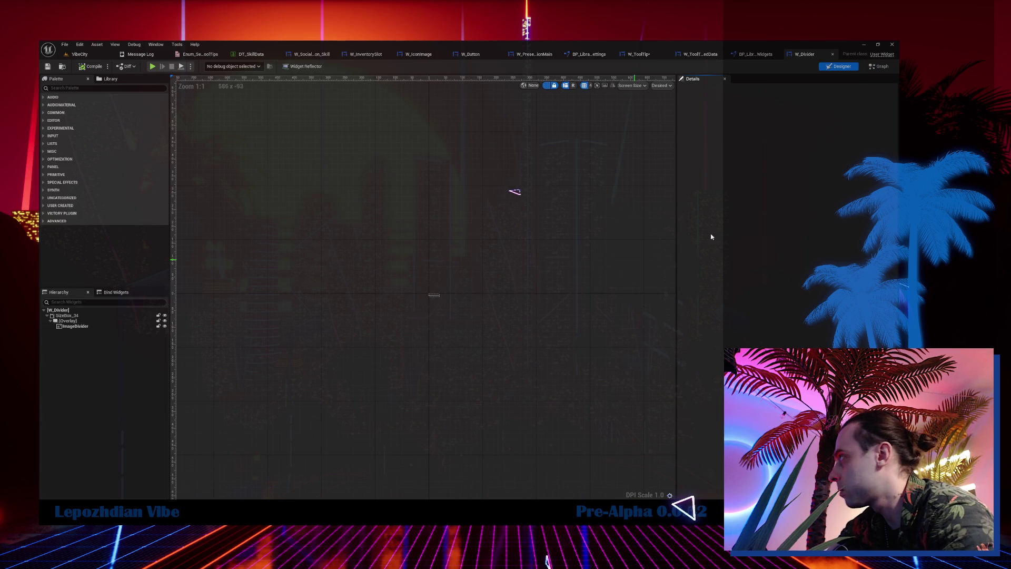
left_click(878, 66)
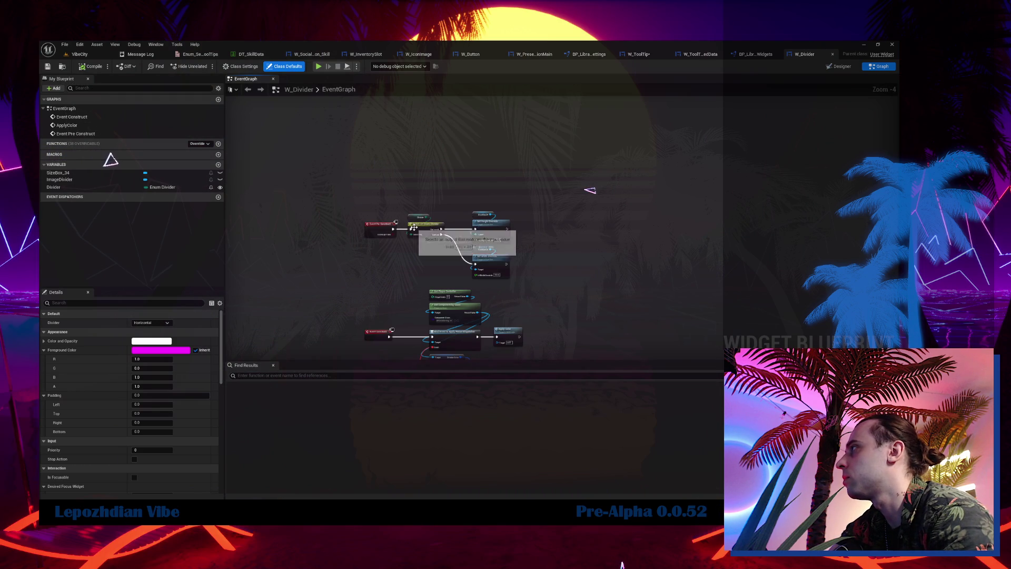
scroll(397, 223, "down", 1)
left_click(370, 200)
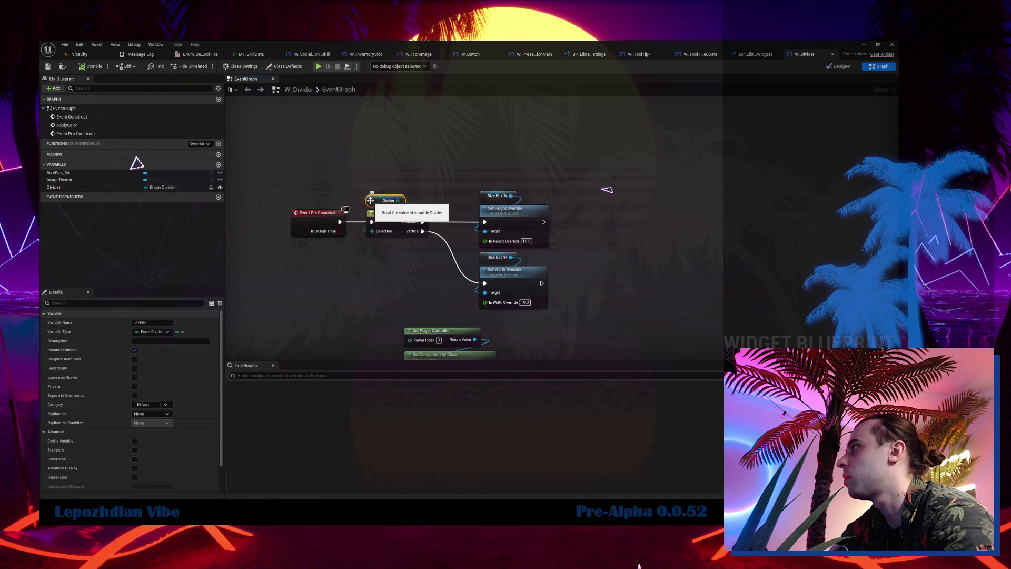
mouse_move(381, 294)
left_mouse_down()
mouse_move(389, 92)
mouse_move(337, 335)
mouse_move(365, 243)
mouse_move(378, 278)
left_mouse_up()
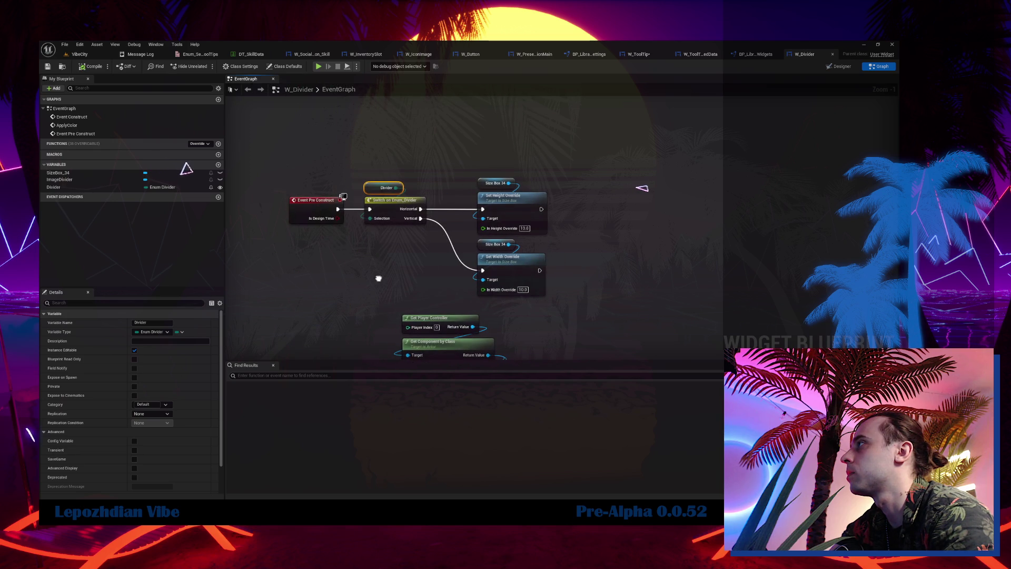
right_click(334, 261)
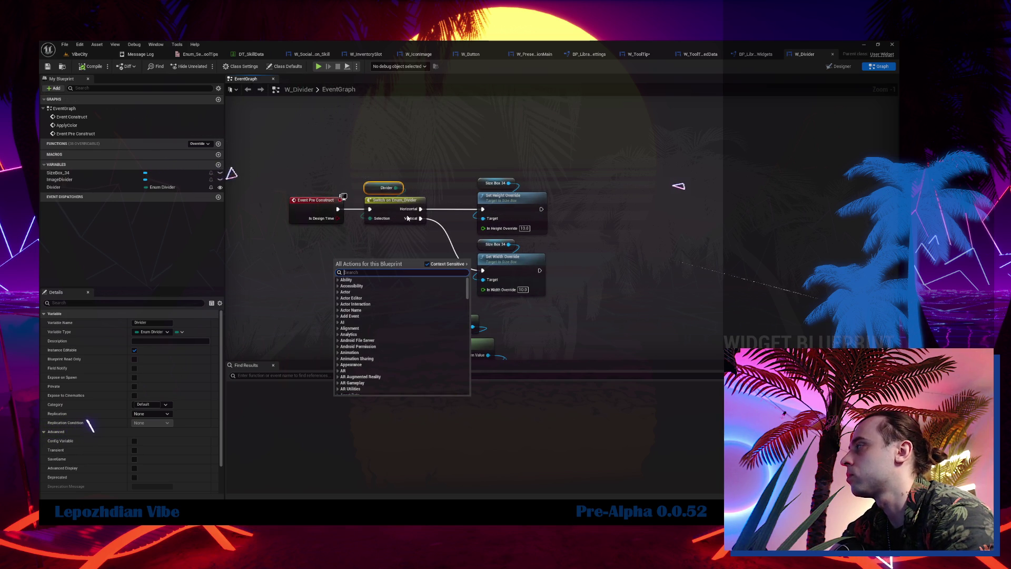
left_click(751, 57)
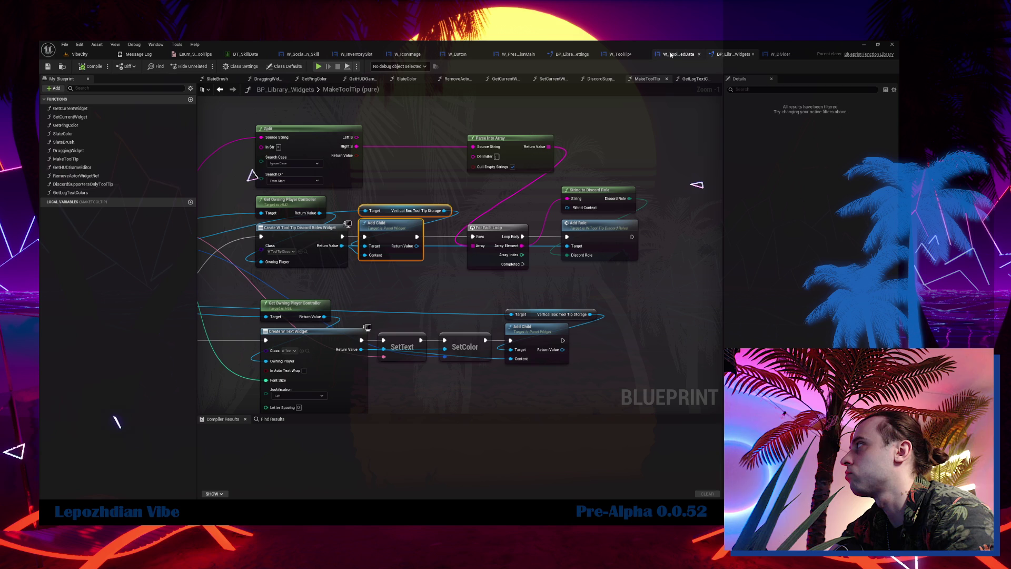
Add a second Scroll Box Append and Add Child for the divider, run from the Append event.
left_click(612, 57)
mouse_move(541, 305)
left_mouse_down()
mouse_move(664, 346)
mouse_move(549, 337)
left_mouse_up()
left_click(663, 345)
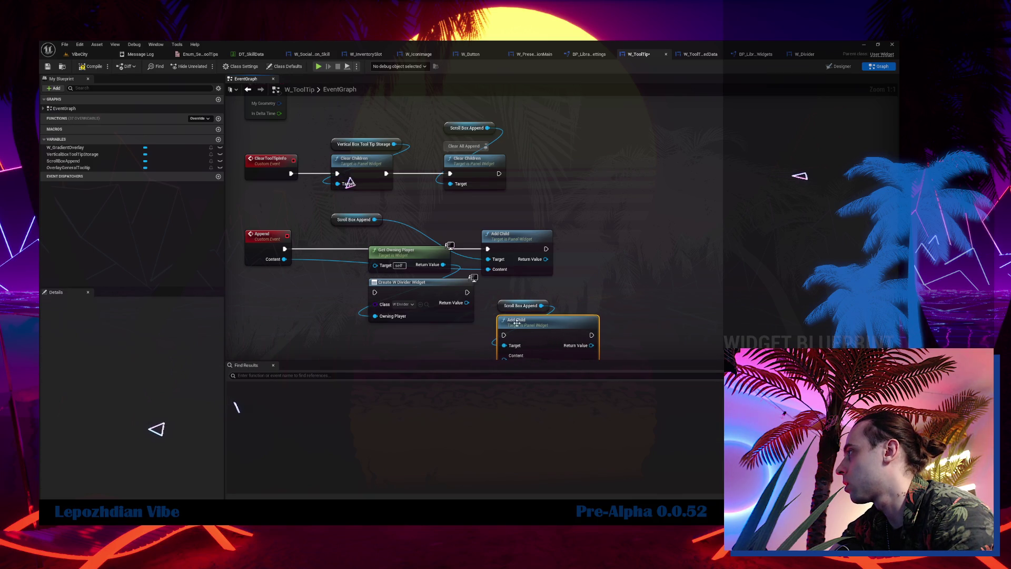
left_click_drag(467, 293, 504, 254)
left_click_drag(284, 168, 376, 211)
left_click_drag(356, 143, 506, 144)
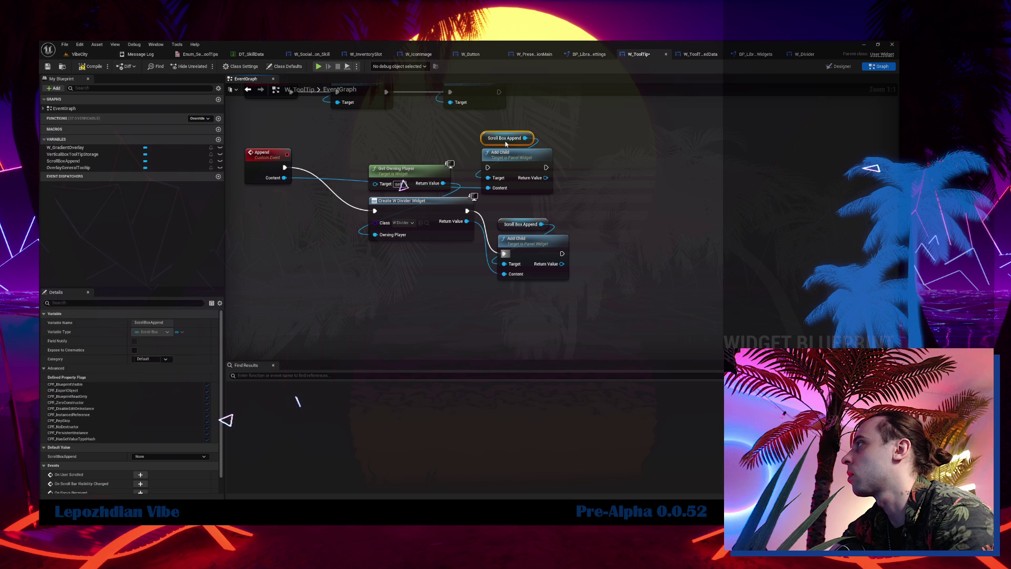
Chain the divider's Add Child into the content's Add Child and tidy the node layout.
left_click_drag(552, 168, 752, 168)
mouse_move(534, 258)
left_mouse_down()
mouse_move(549, 258)
mouse_move(533, 258)
mouse_move(534, 209)
mouse_move(686, 168)
left_mouse_up()
left_click(521, 224, "shift")
mouse_move(264, 169)
left_mouse_down()
mouse_move(280, 206)
mouse_move(296, 200)
left_mouse_up()
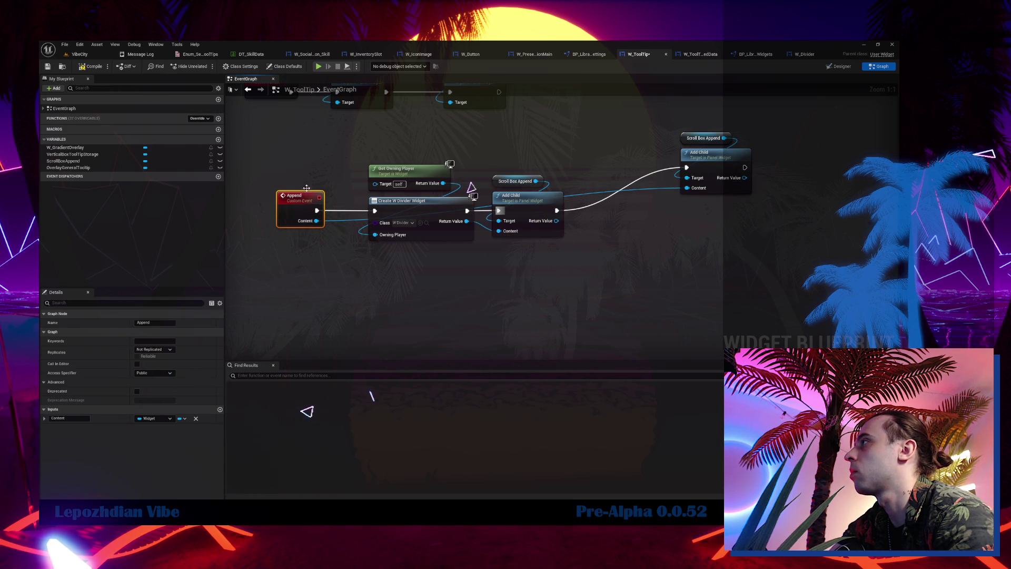
mouse_move(749, 145)
left_mouse_down()
mouse_move(722, 132)
mouse_move(663, 203)
mouse_move(637, 202)
left_mouse_up()
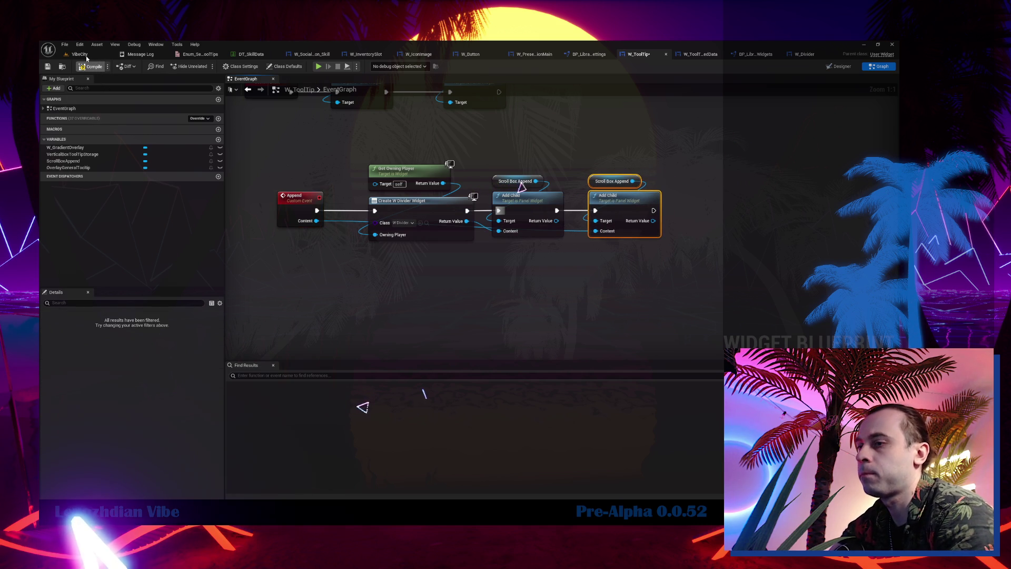
left_click(80, 54)
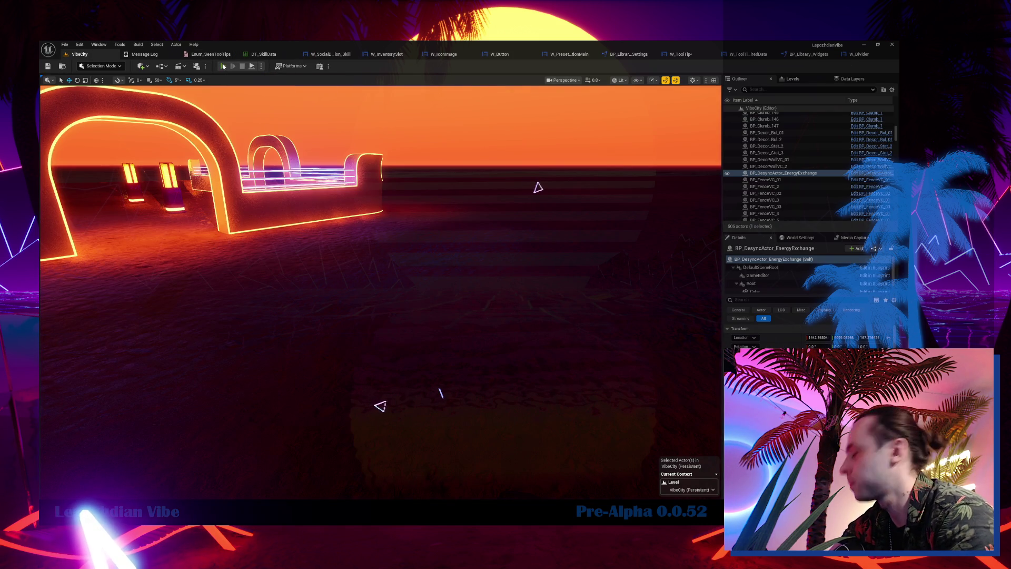
Play-test VibeCity, viewing the Desync Effect and Glitch Location tooltips with the new divider.
left_click(223, 67)
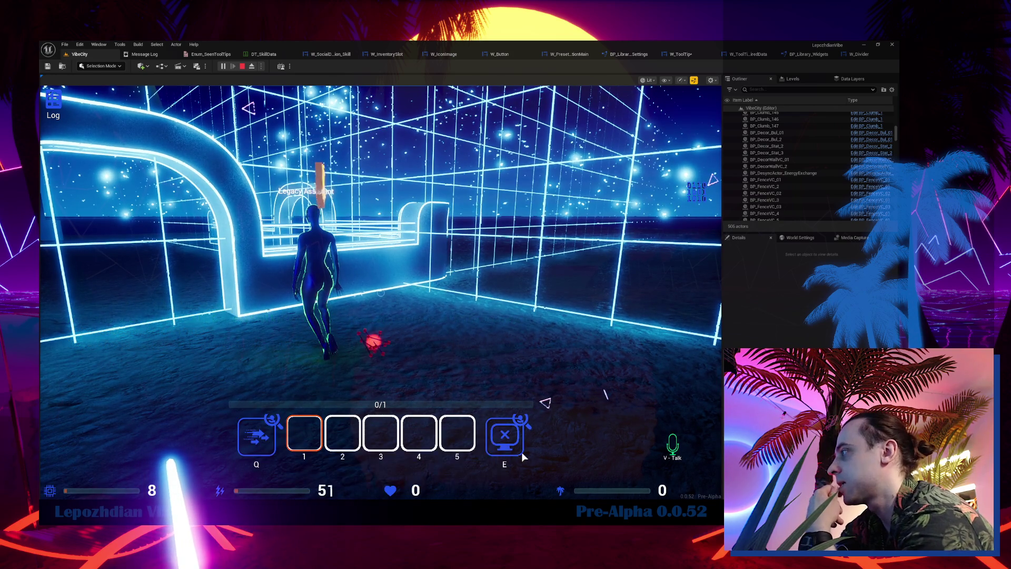
mouse_move(522, 419)
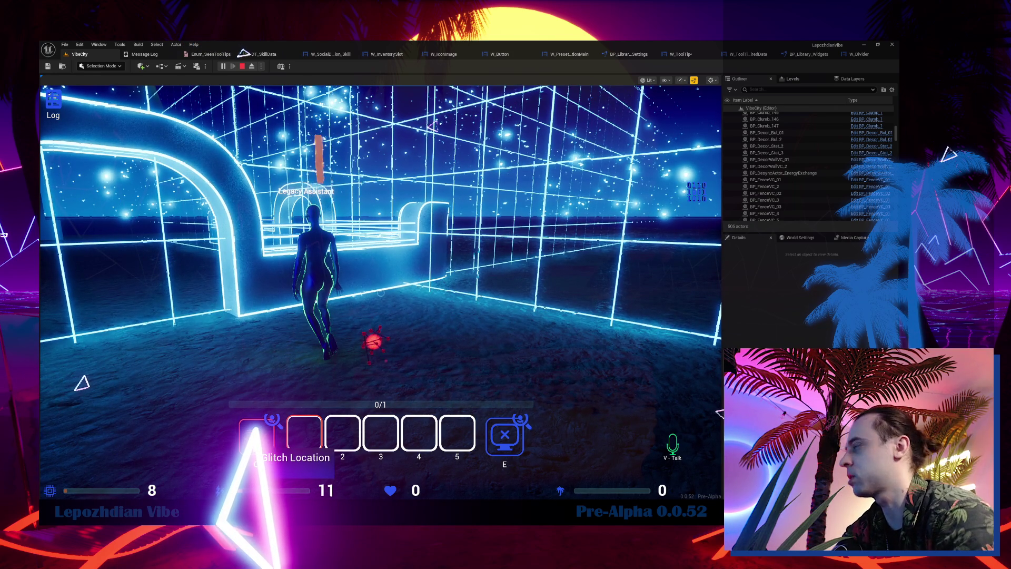
key("Escape")
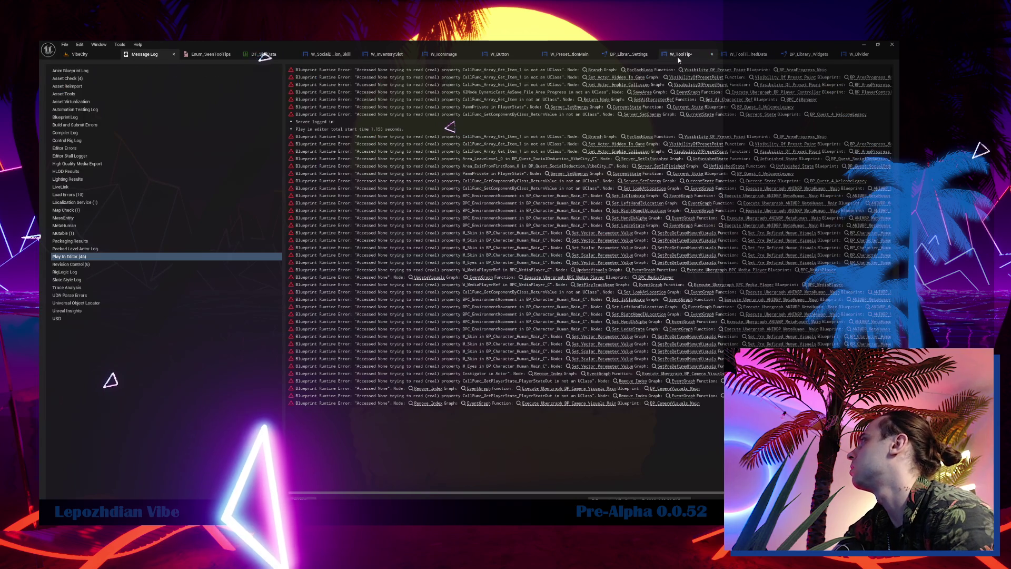
In W_ToolTip, select ScrollBoxAppend through the Hierarchy and jump to its event graph.
left_click(679, 57)
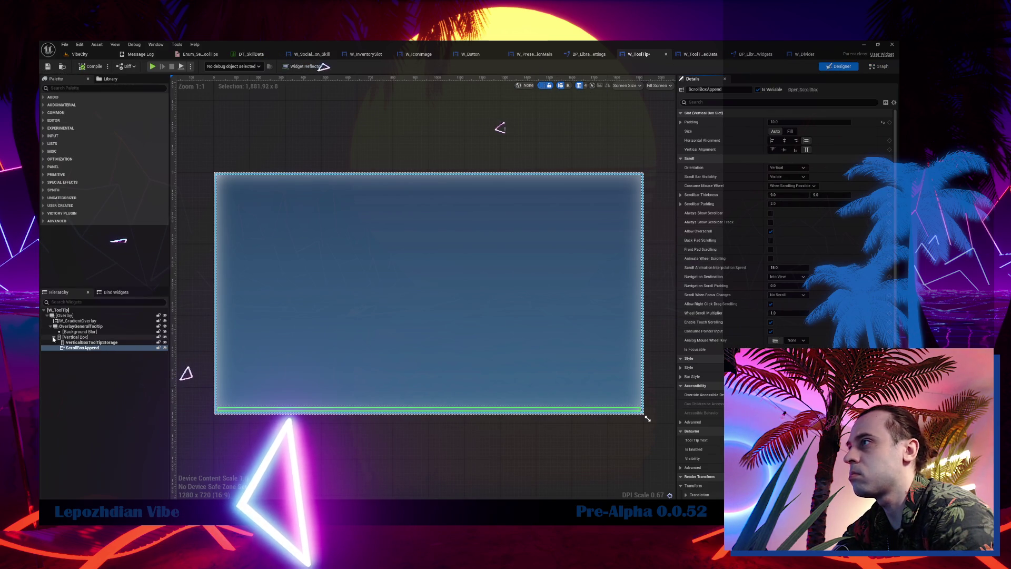
left_click(77, 337)
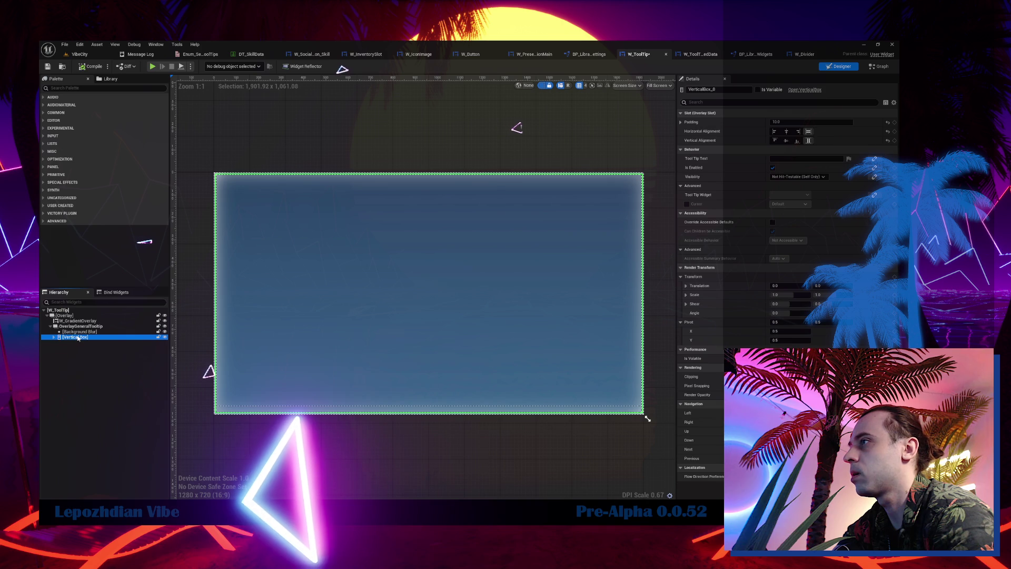
left_click(74, 342)
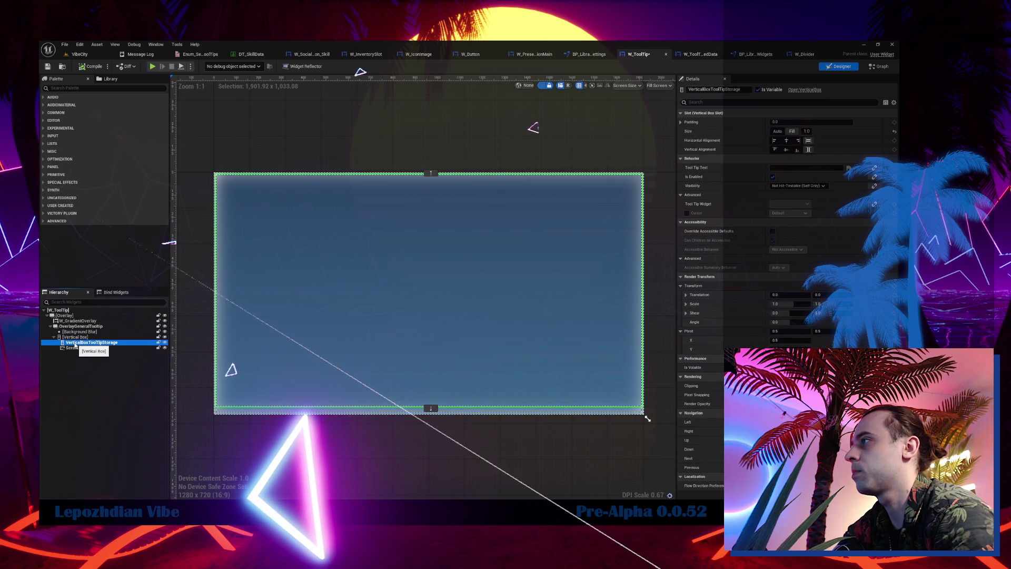
left_click(83, 348)
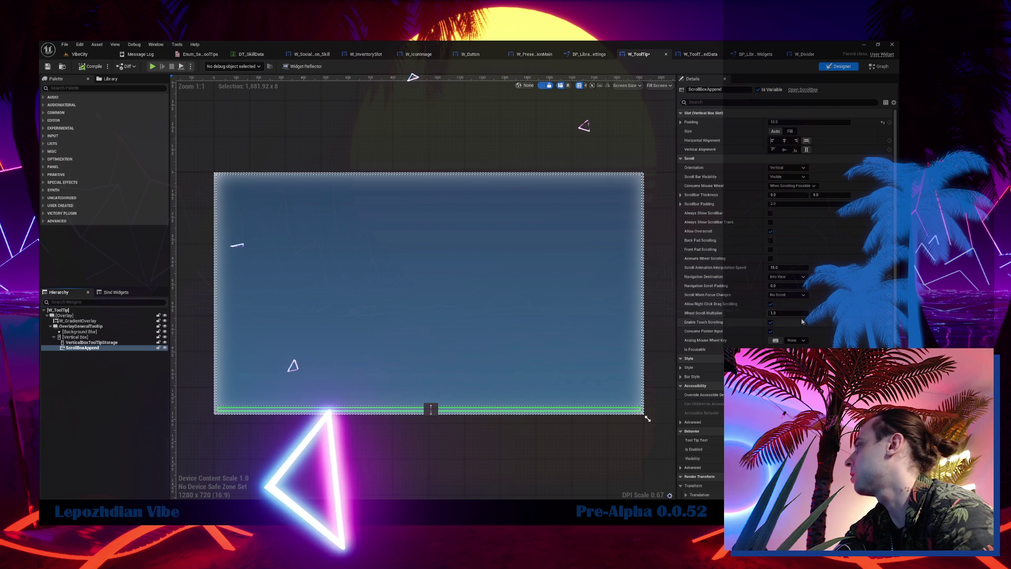
scroll(784, 295, "down", 2)
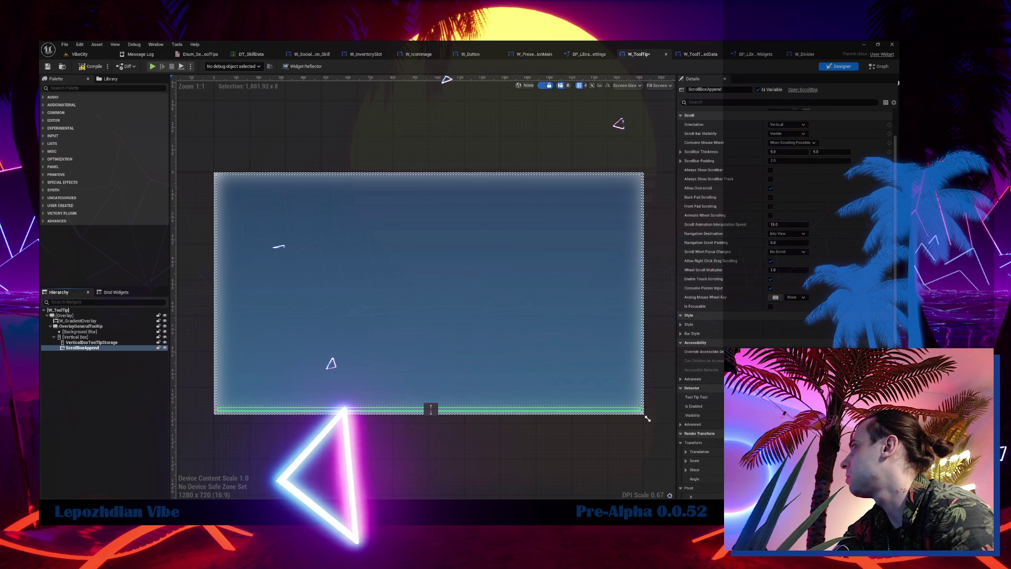
double_click(638, 176)
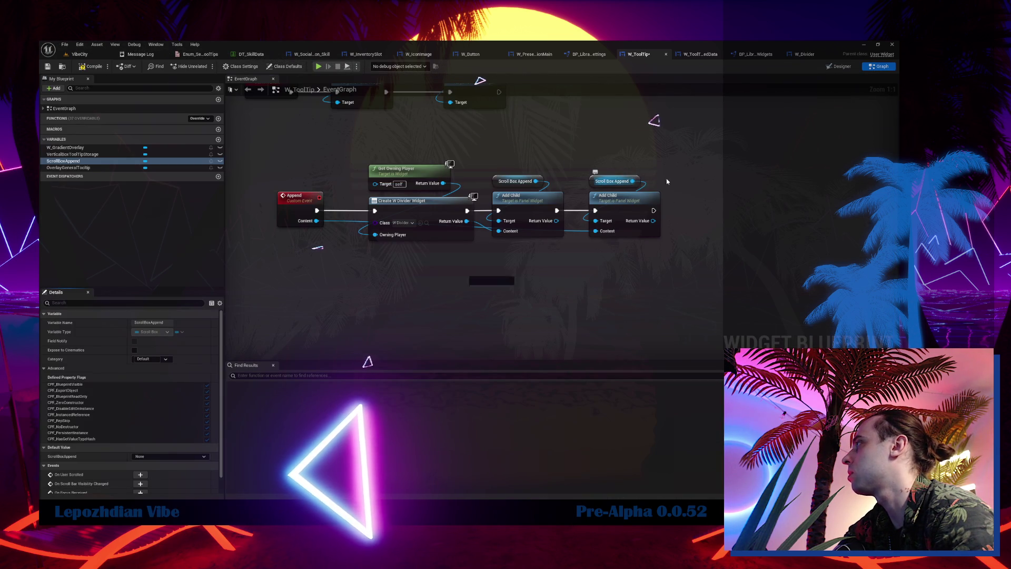
Add a Set Visibility node making Scroll Box Append Visible after its Add Child.
left_click_drag(633, 181, 671, 179)
type("set vis")
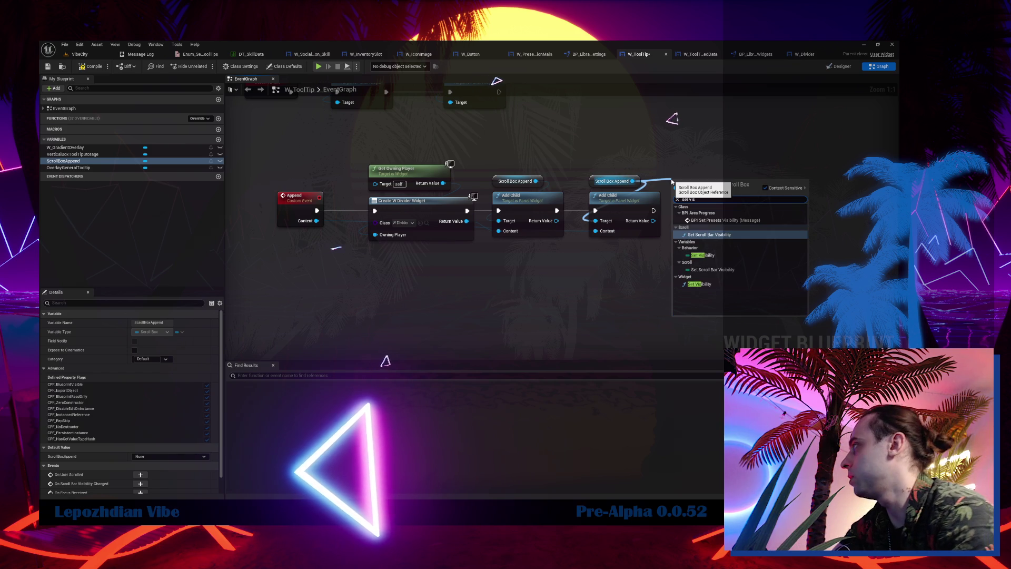
left_click(700, 285)
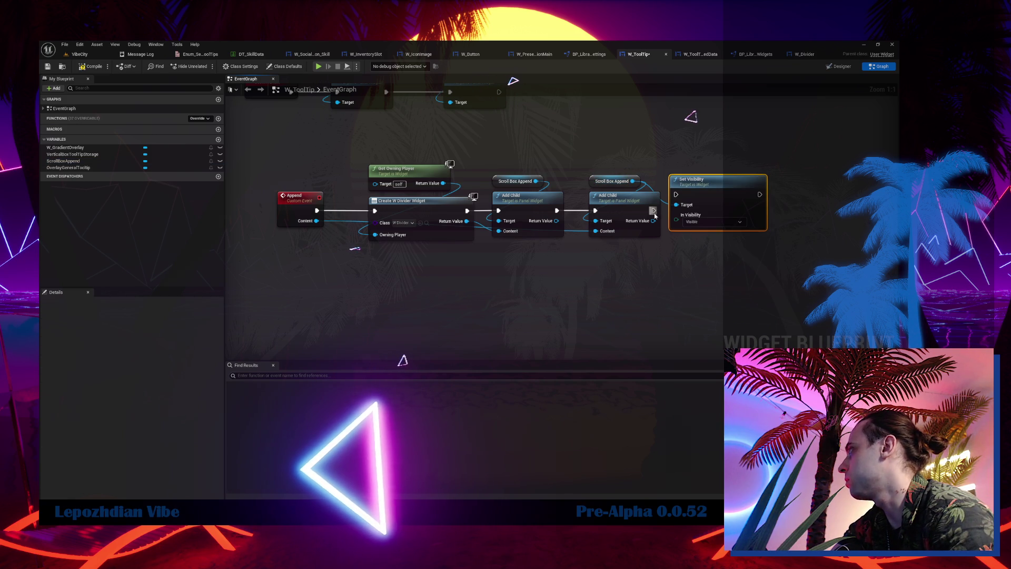
left_click_drag(710, 198, 725, 210)
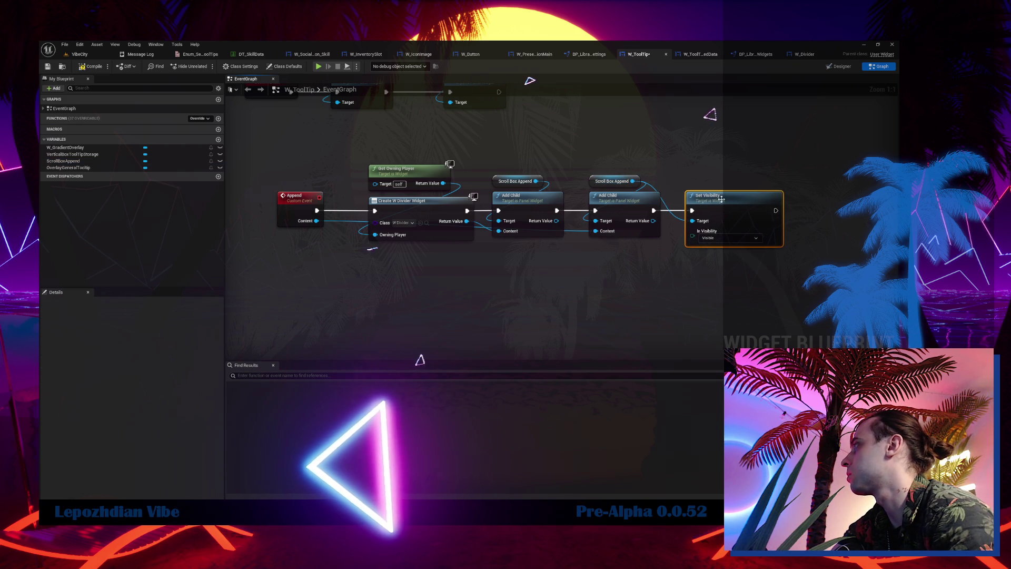
Copy Set Visibility, wire it after Clear Children with Scroll Box Append collapsed.
left_click_drag(735, 252, 524, 198)
scroll(524, 199, "down", 4)
scroll(461, 159, "up", 3)
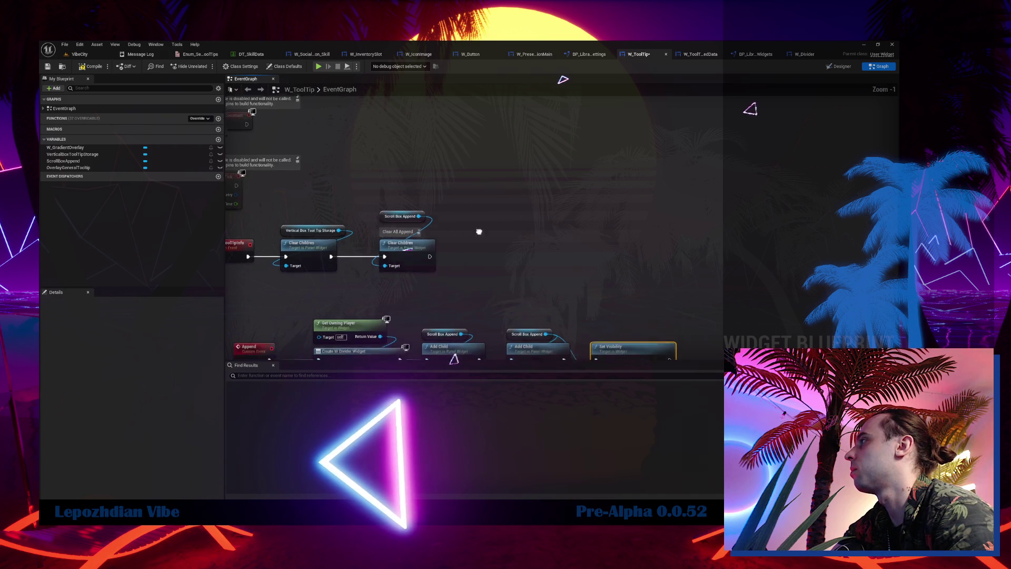
scroll(461, 158, "up", 1)
key("ctrl+c")
key("ctrl+v")
mouse_move(408, 157)
left_mouse_down()
mouse_move(457, 168)
mouse_move(485, 190)
left_mouse_up()
key("Escape")
left_click_drag(409, 156, 468, 180)
left_click(504, 198)
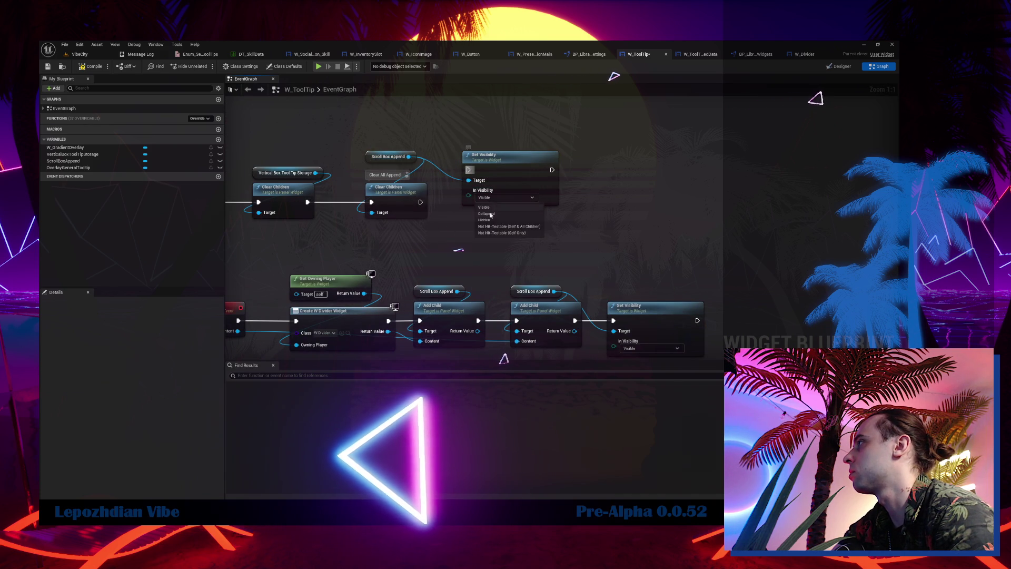
mouse_move(420, 202)
left_mouse_down()
mouse_move(468, 170)
mouse_move(499, 206)
left_mouse_up()
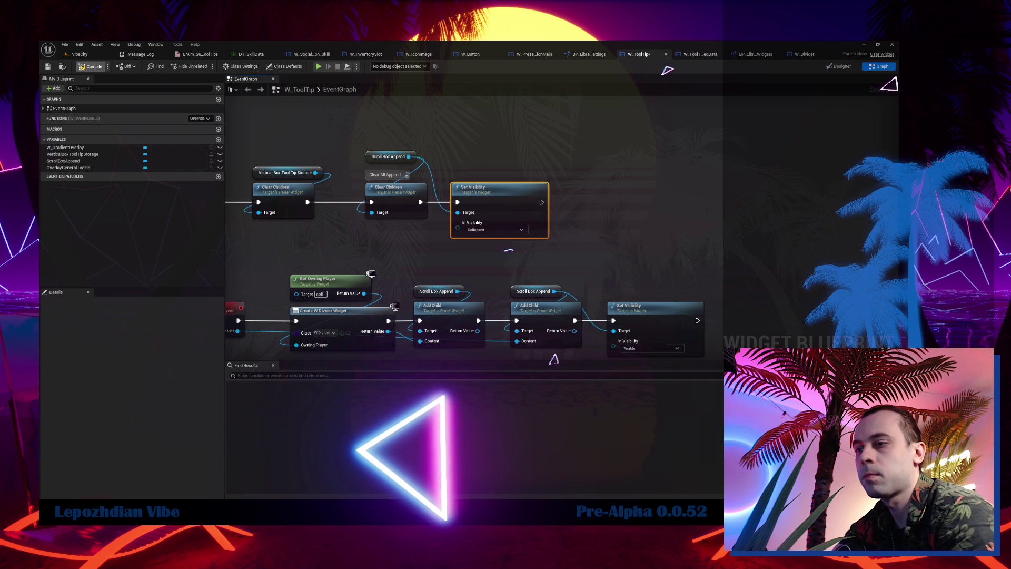
left_click(79, 54)
left_click(65, 44)
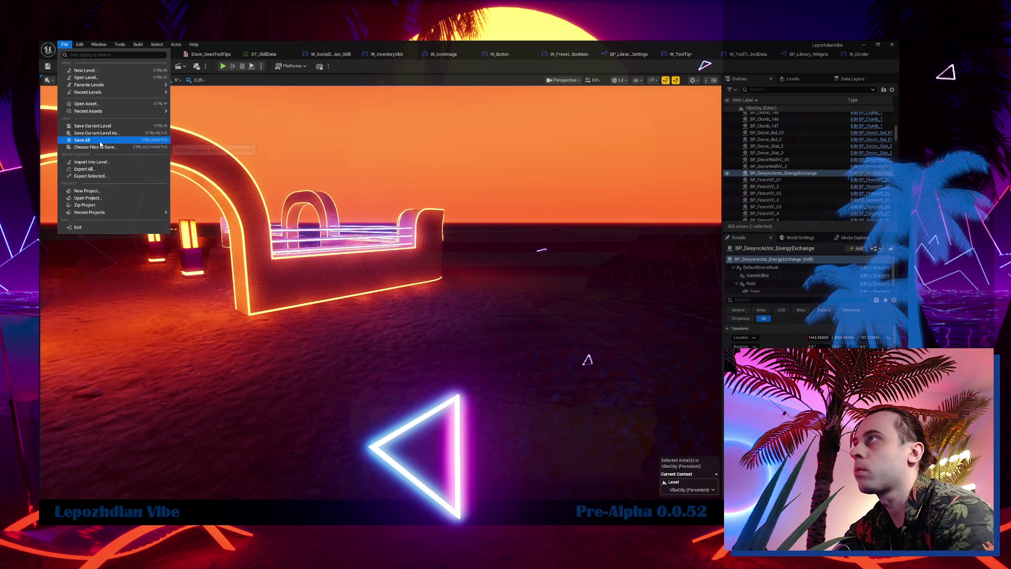
Save all and play-test, checking hotbar tooltips such as Glitch Location with Required Data 5.
left_click(195, 63)
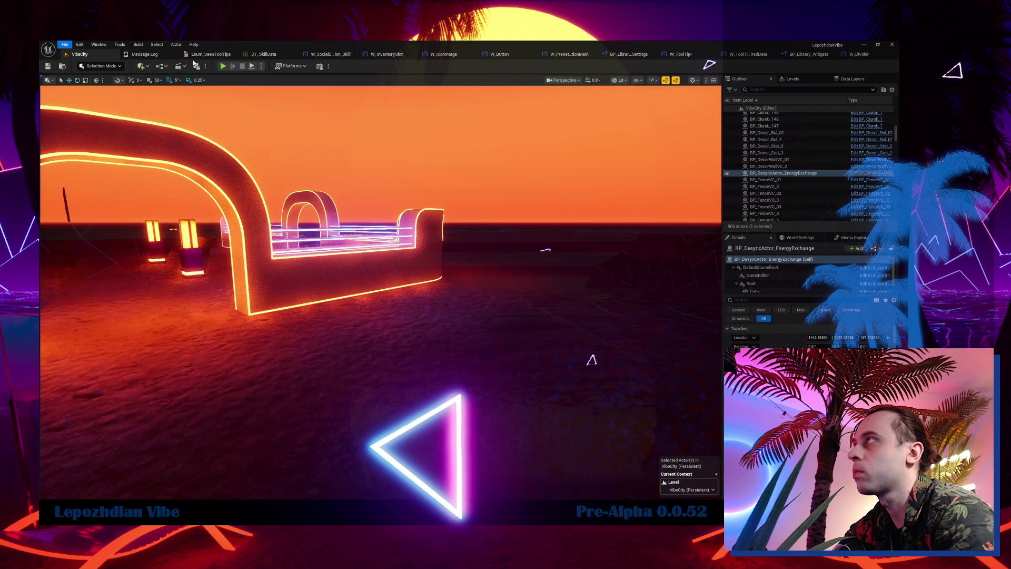
left_click(223, 69)
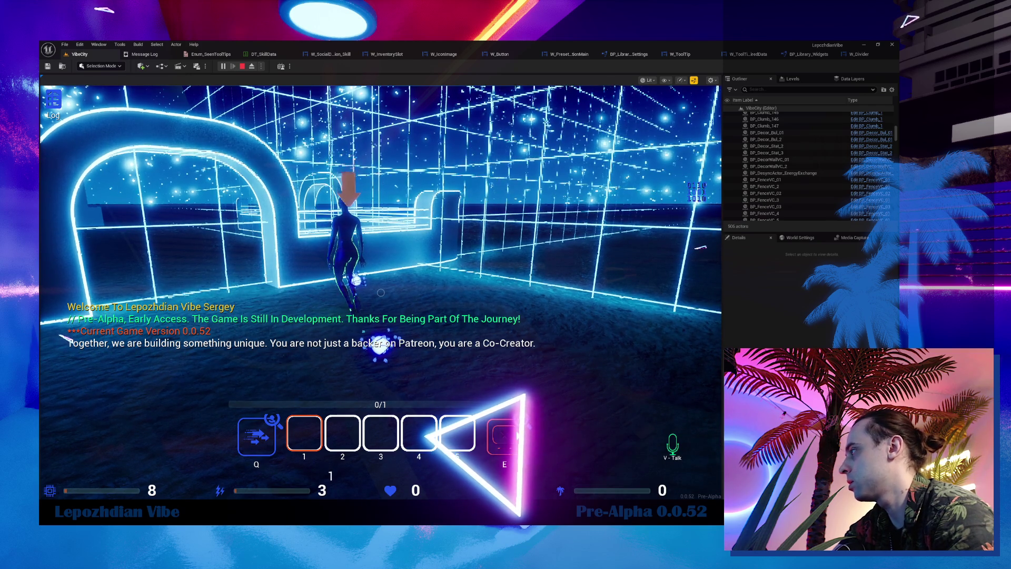
mouse_move(506, 446)
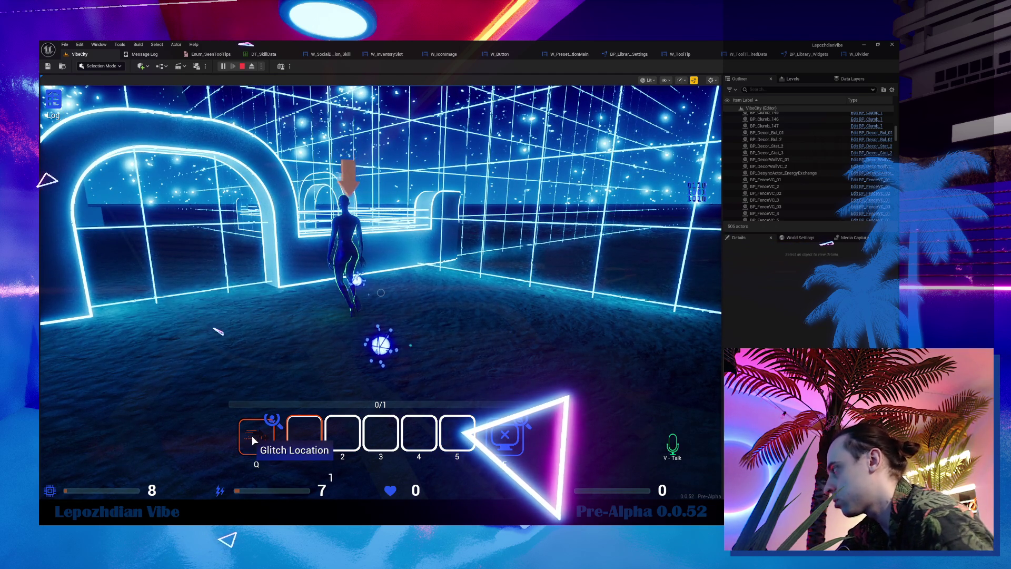
mouse_move(276, 422)
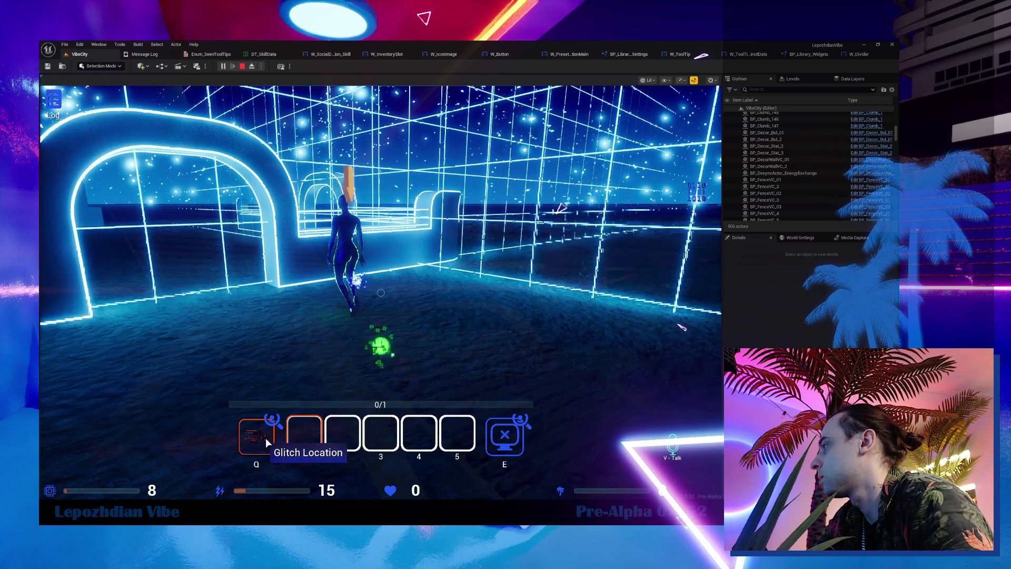
left_click(331, 54)
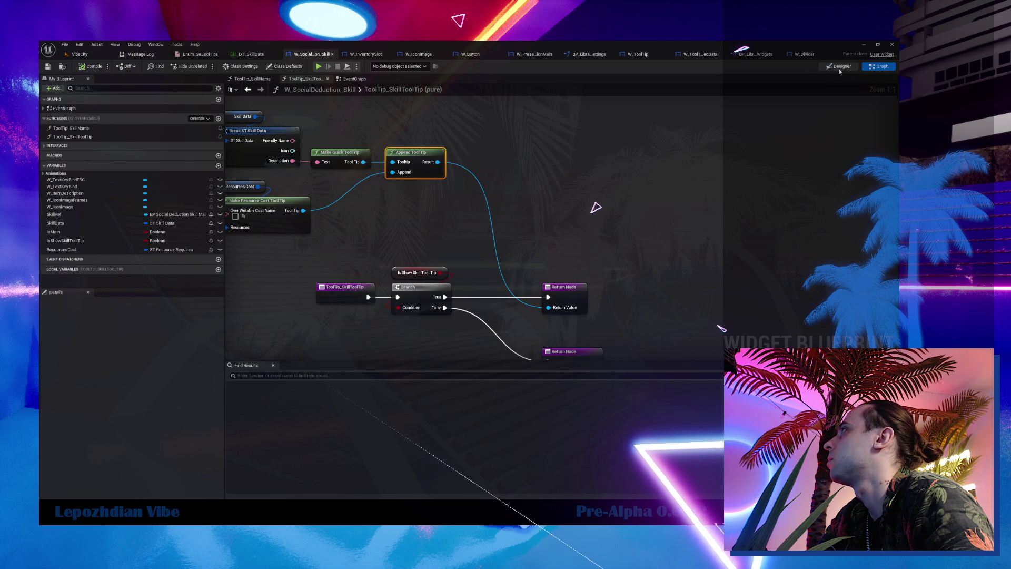
In W_SocialDeduction_Skill's Designer, set W_ItemDescription's top and right slot padding to 0.
left_click(840, 69)
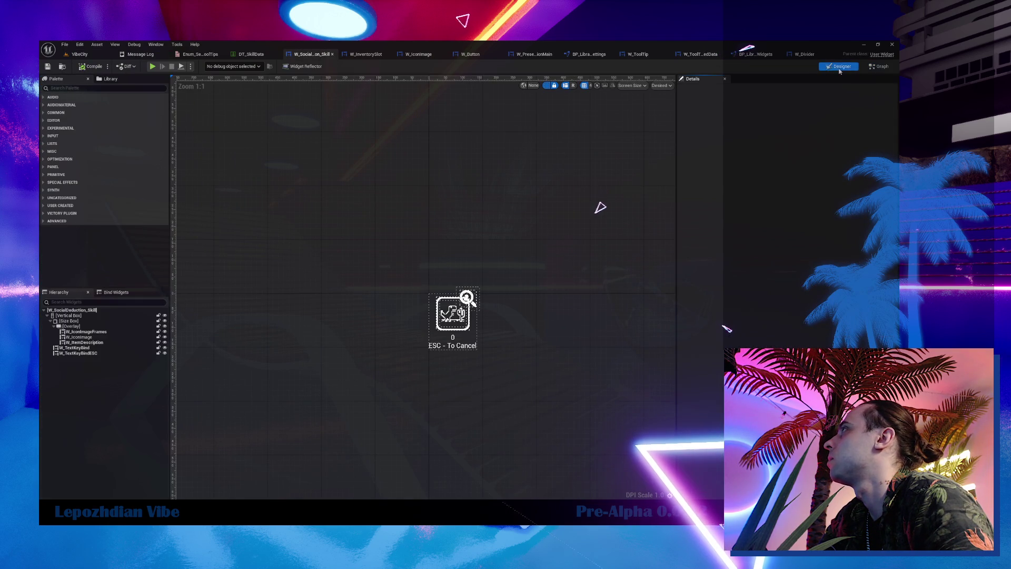
left_click(470, 299)
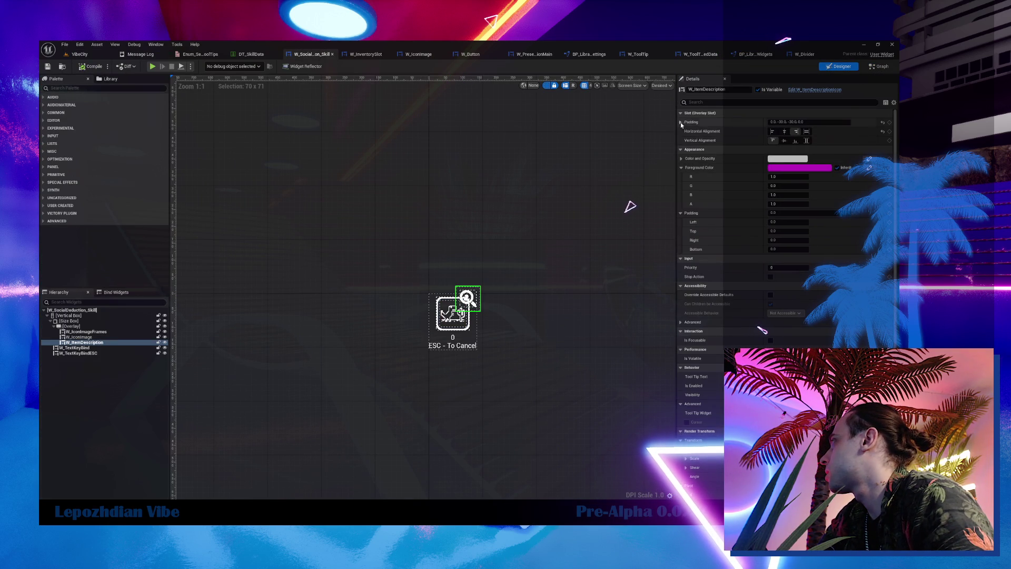
left_click(679, 122)
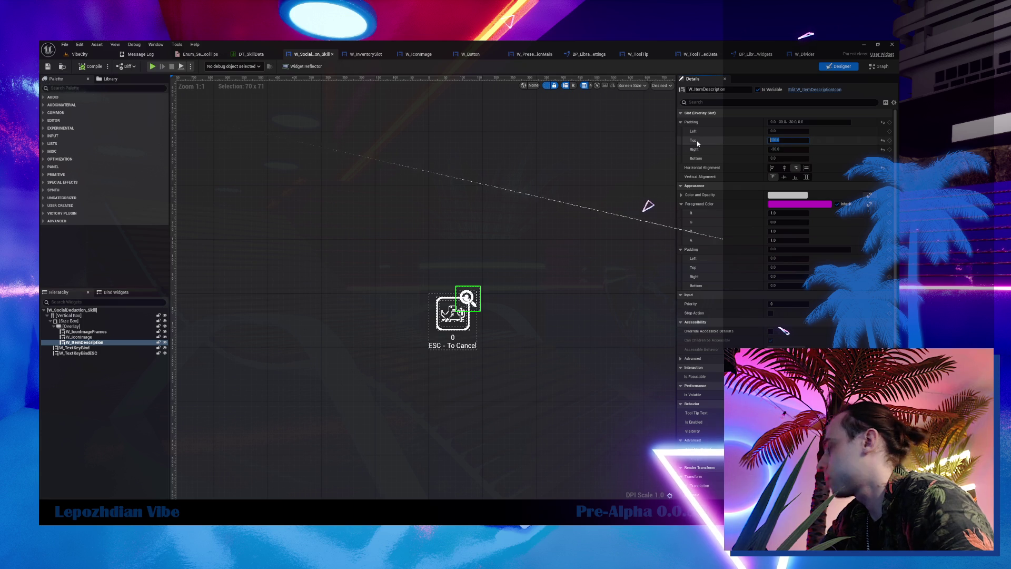
type("0")
key("Return")
key("Tab")
key("BackSpace")
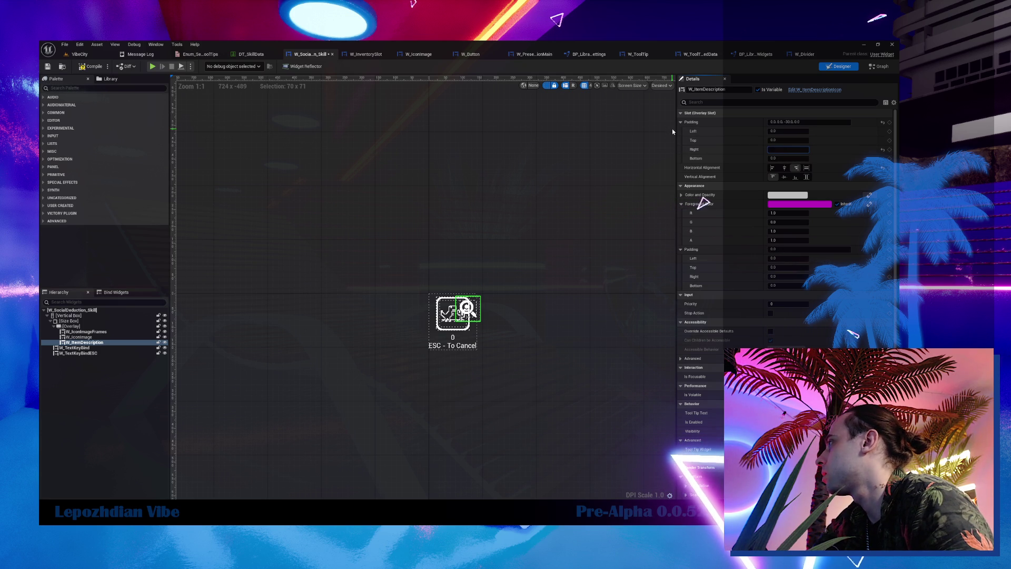
type("0")
key("Return")
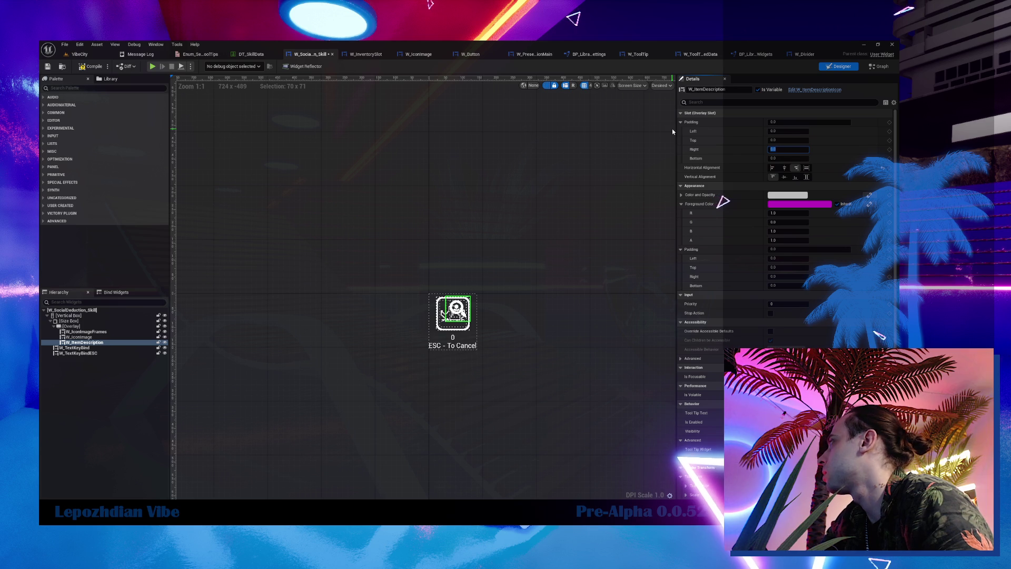
Lower the right and top padding to -15, then start a new play test in VibeCity.
scroll(469, 346, "up", 10)
scroll(488, 334, "up", 1)
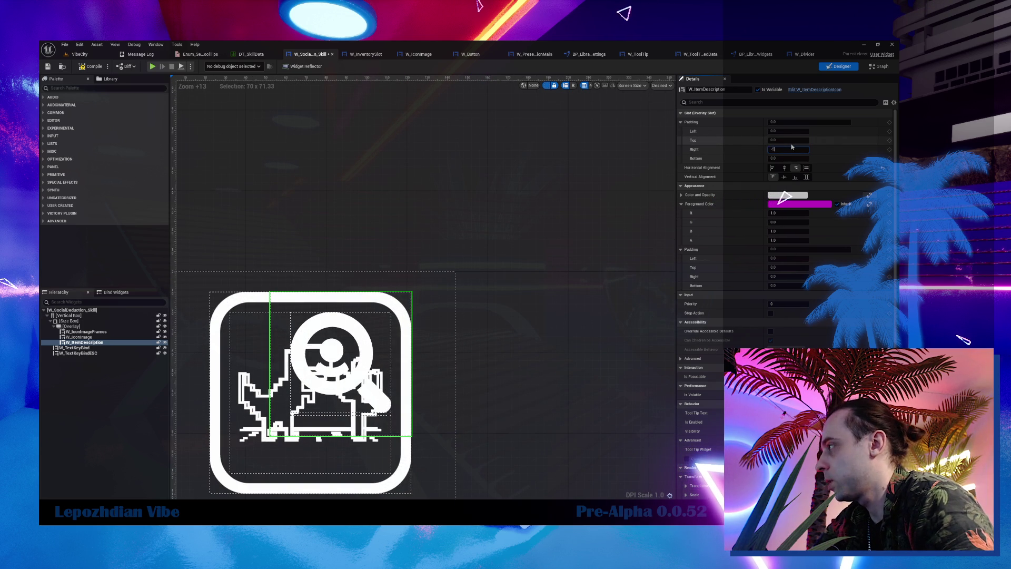
key("Return")
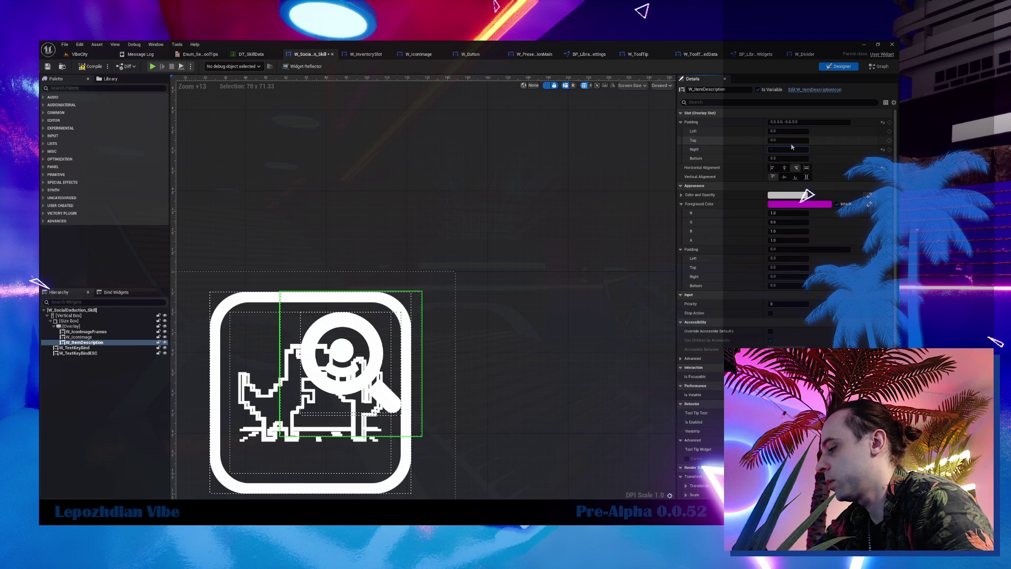
key("Return")
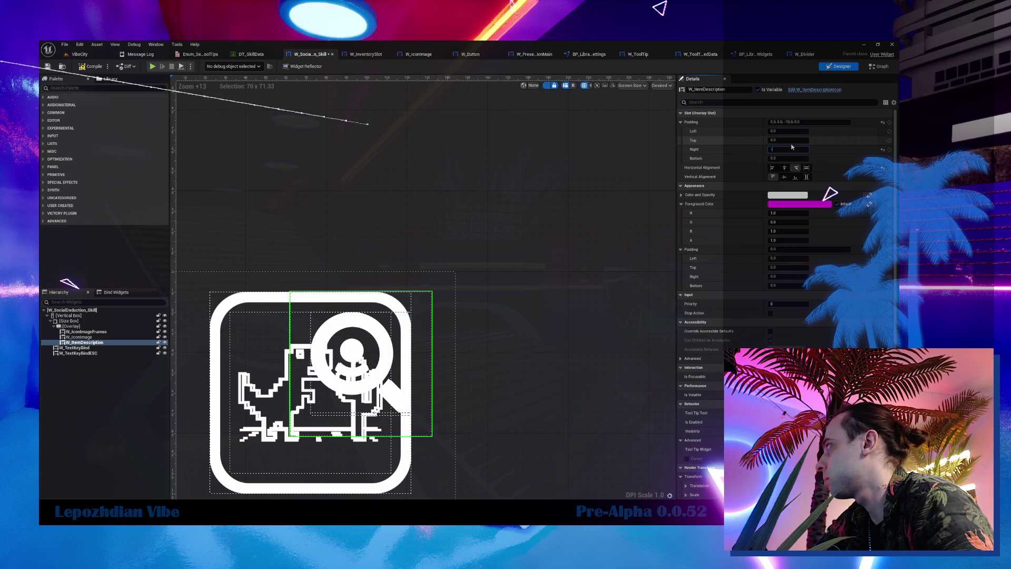
type("-15")
key("Return")
key("shift+Tab")
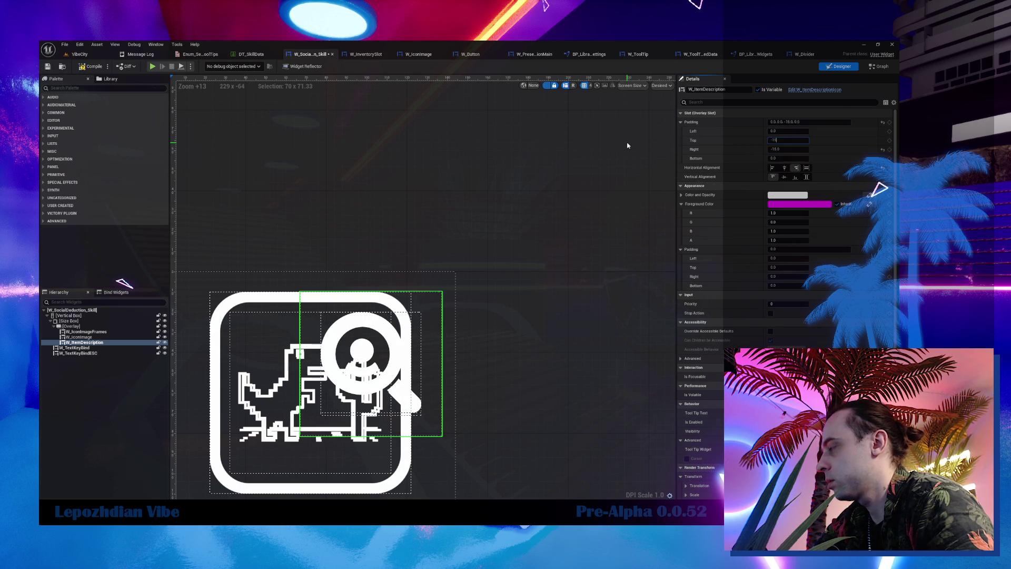
key("Return")
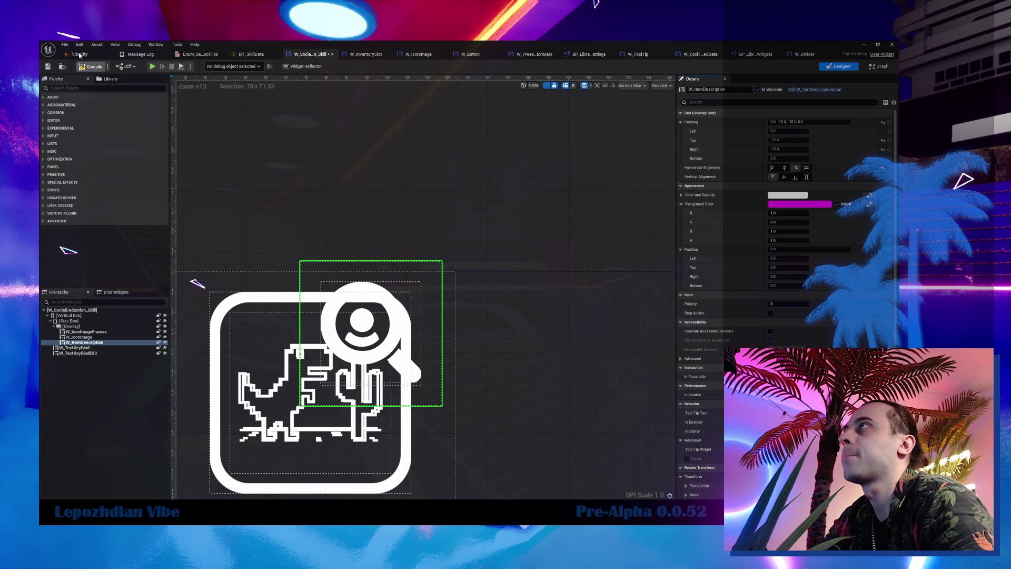
left_click(79, 55)
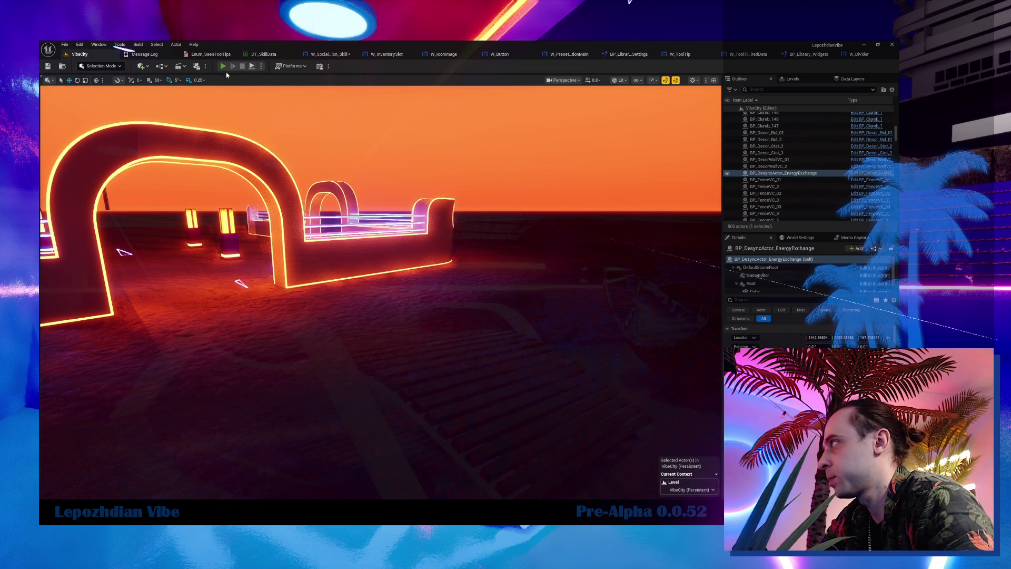
left_click(223, 66)
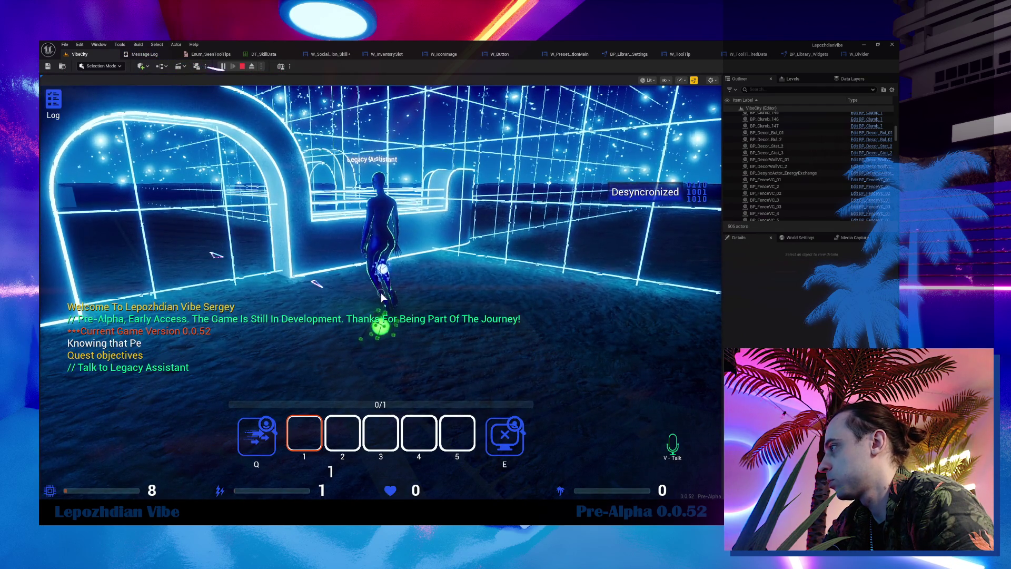
Check the Q skill's tooltip in play, use a skill so Data drops to 9, then stop.
mouse_move(270, 427)
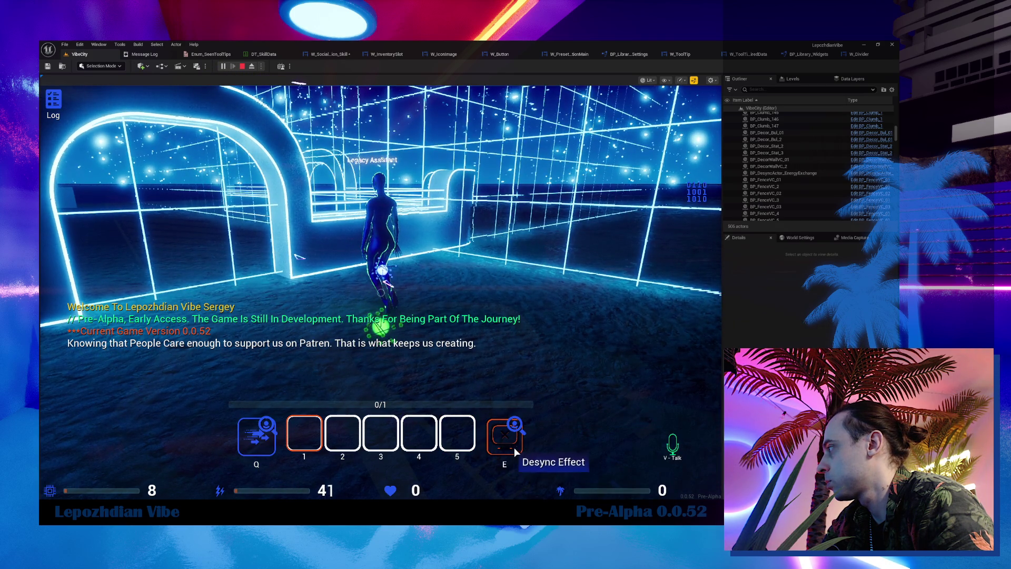
mouse_move(516, 427)
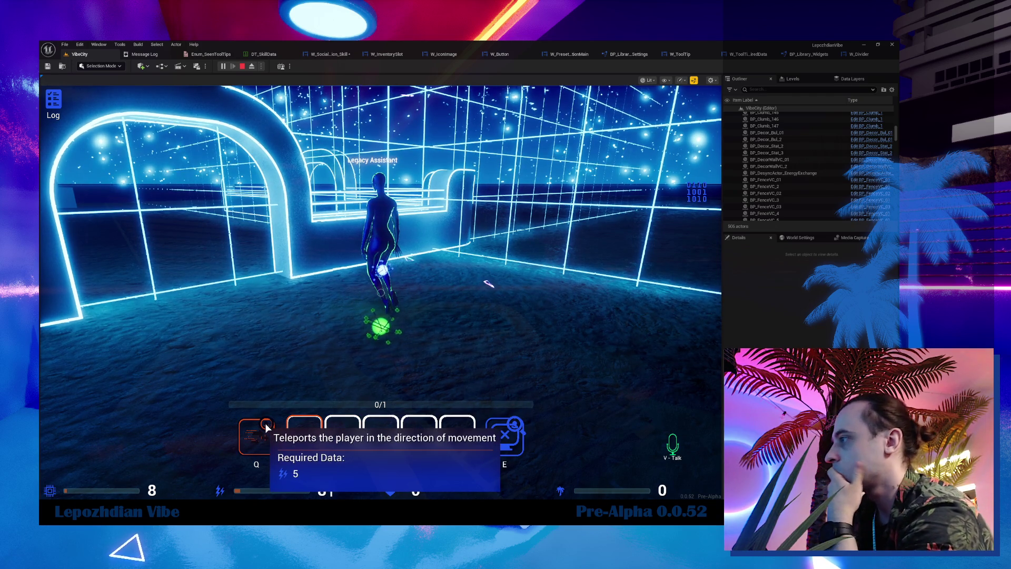
left_click(324, 447)
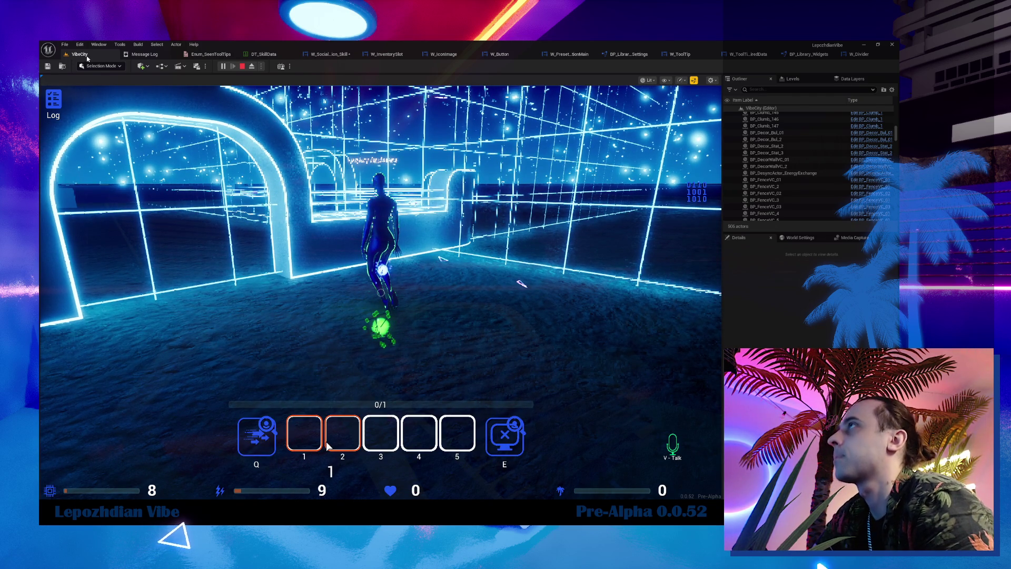
key("Escape")
left_click(65, 45)
From the VibeCity level, save all modified assets and reopen the W_SocialDeduction_Skill widget.
left_click(65, 45)
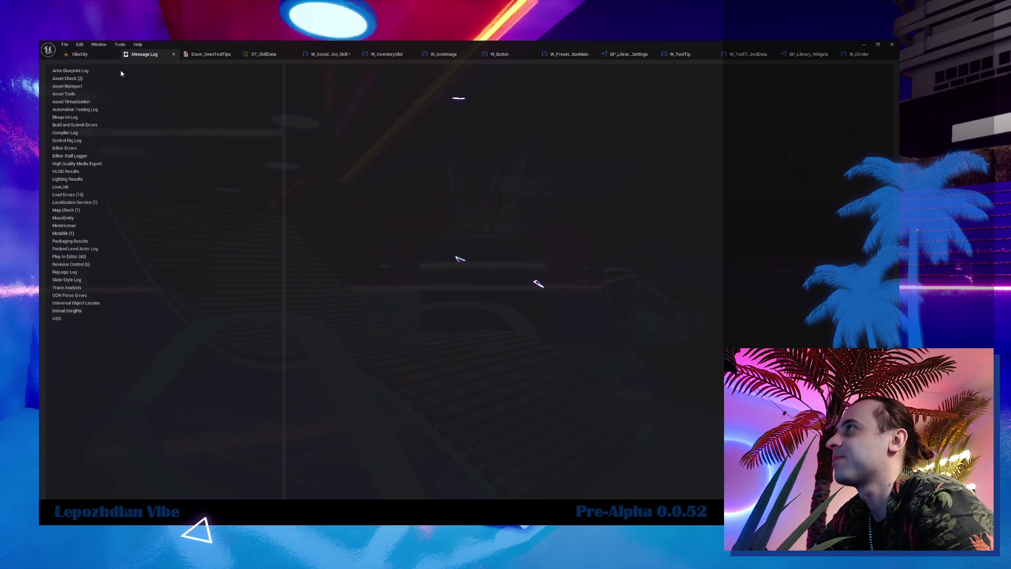
left_click(79, 53)
left_click(66, 46)
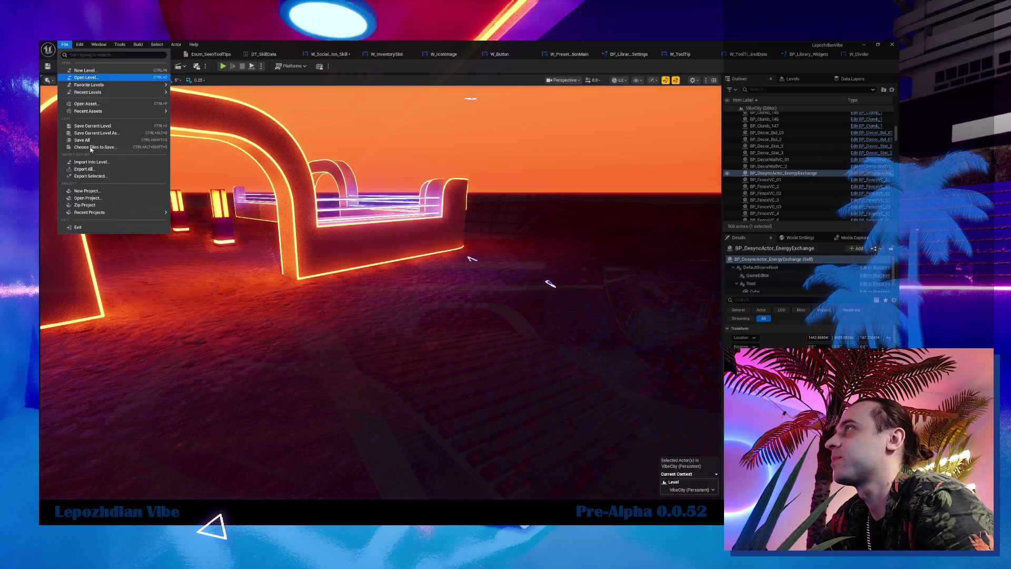
left_click(89, 135)
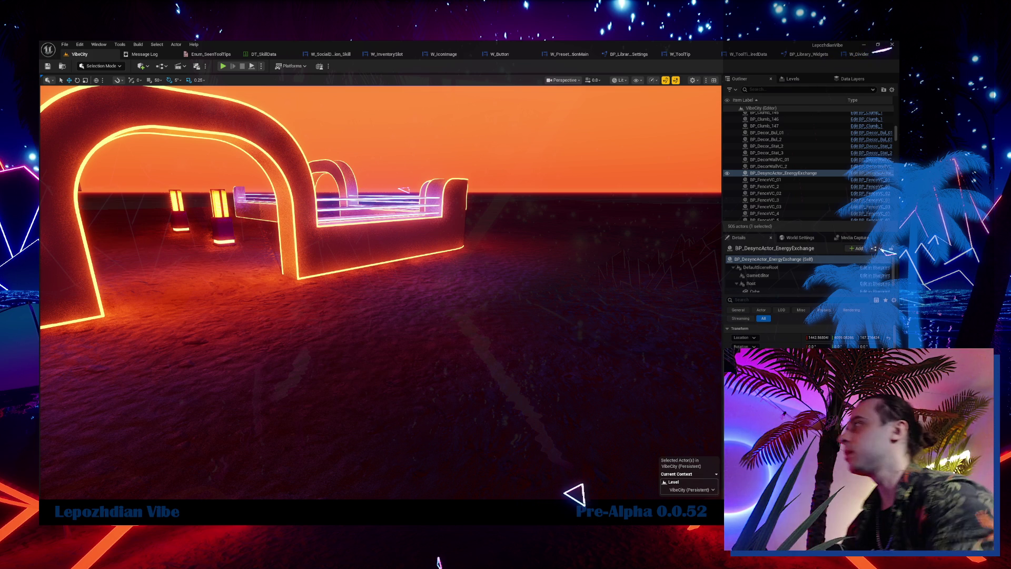
left_click(331, 54)
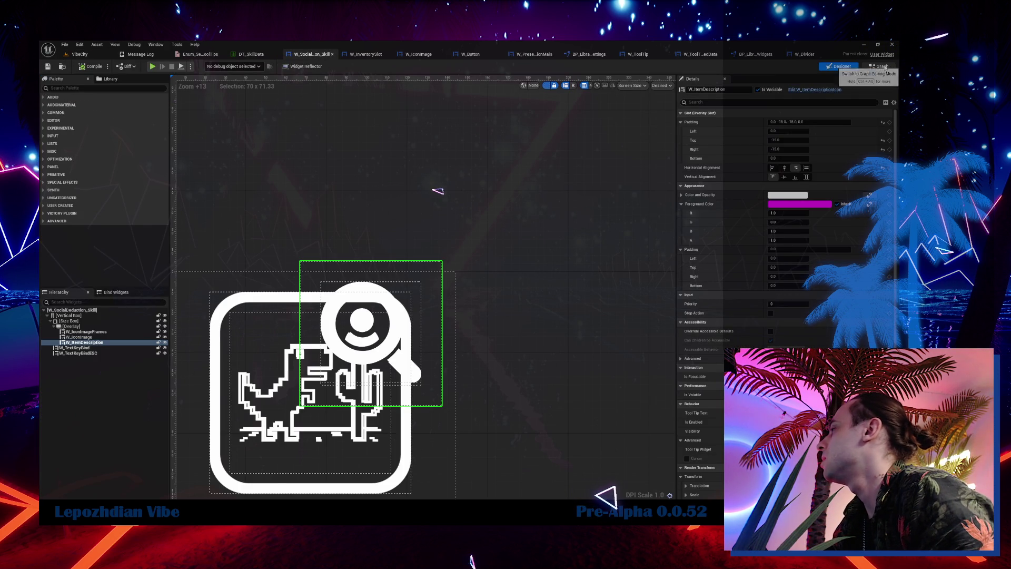
Move the ToolTip_SkillToolTip function's node group right and down in the Graph view.
left_click(878, 66)
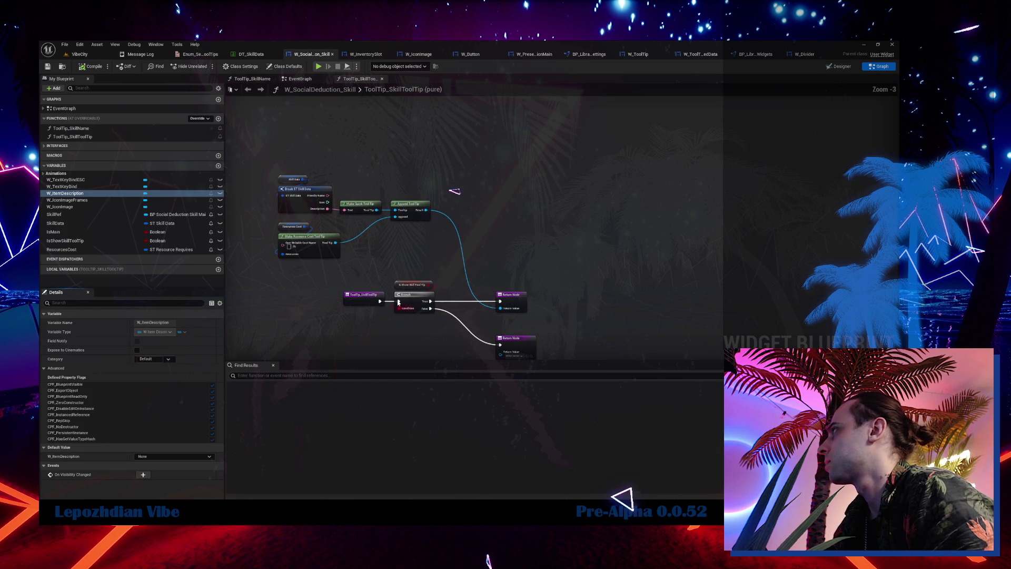
left_click_drag(270, 150, 430, 265)
left_click_drag(409, 209, 473, 224)
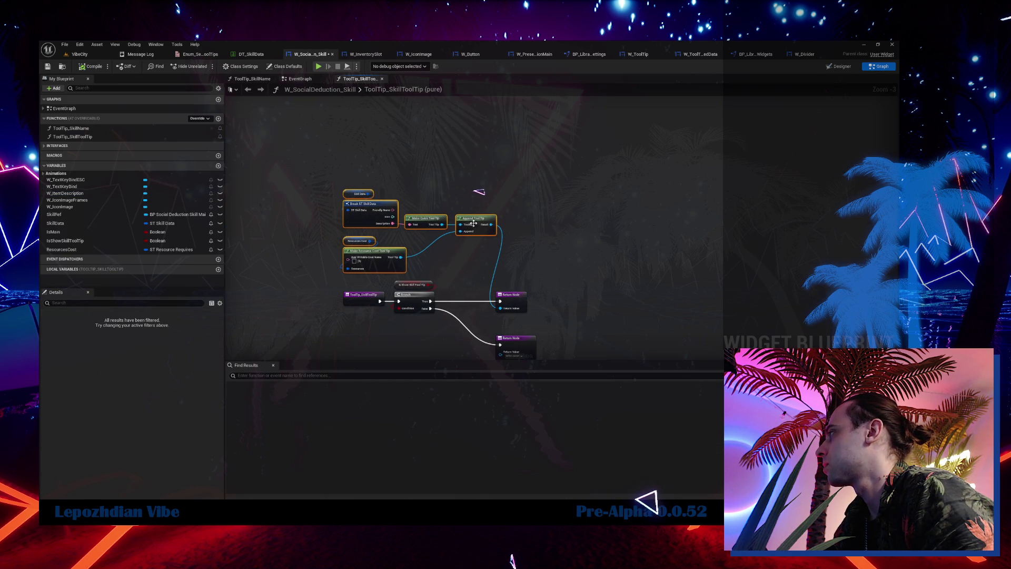
Review the SetText and Sequence nodes in the EventGraph, then open W_ItemDescriptionIcon from Designer.
left_click(298, 80)
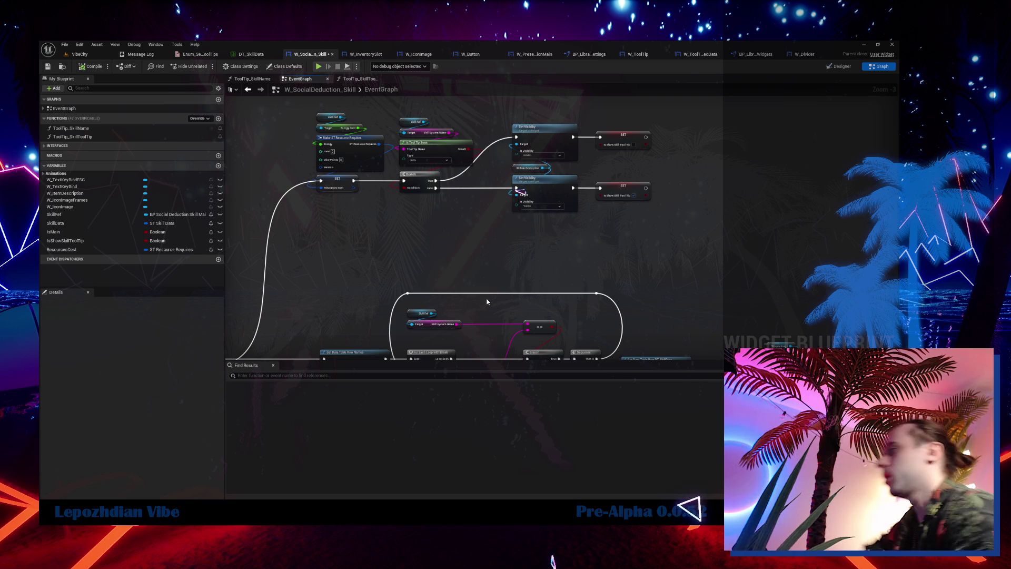
mouse_move(524, 157)
left_mouse_down()
mouse_move(519, 147)
mouse_move(557, 104)
mouse_move(562, 180)
left_mouse_up()
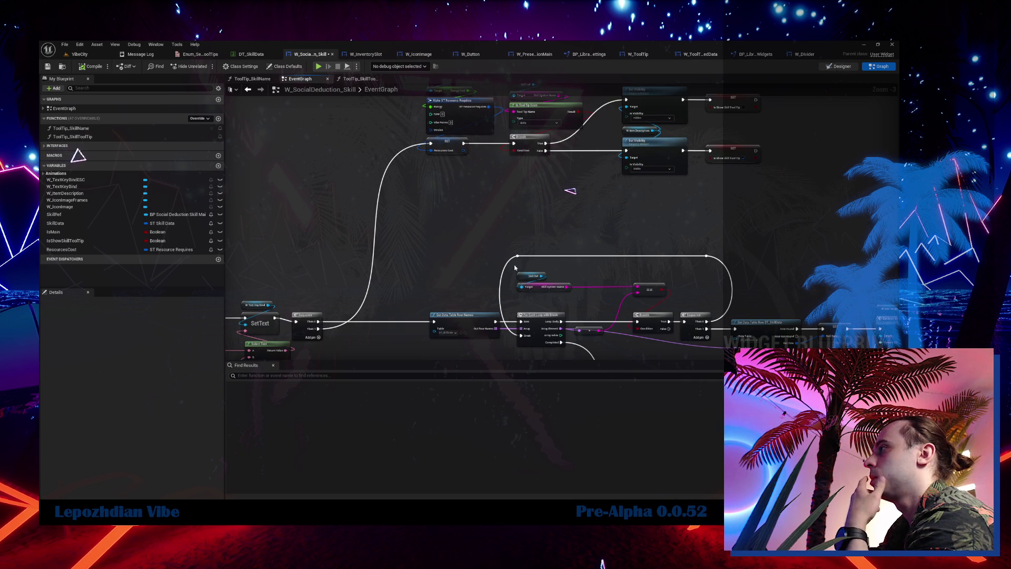
key("shift+alt+d")
scroll(784, 290, "down", 6)
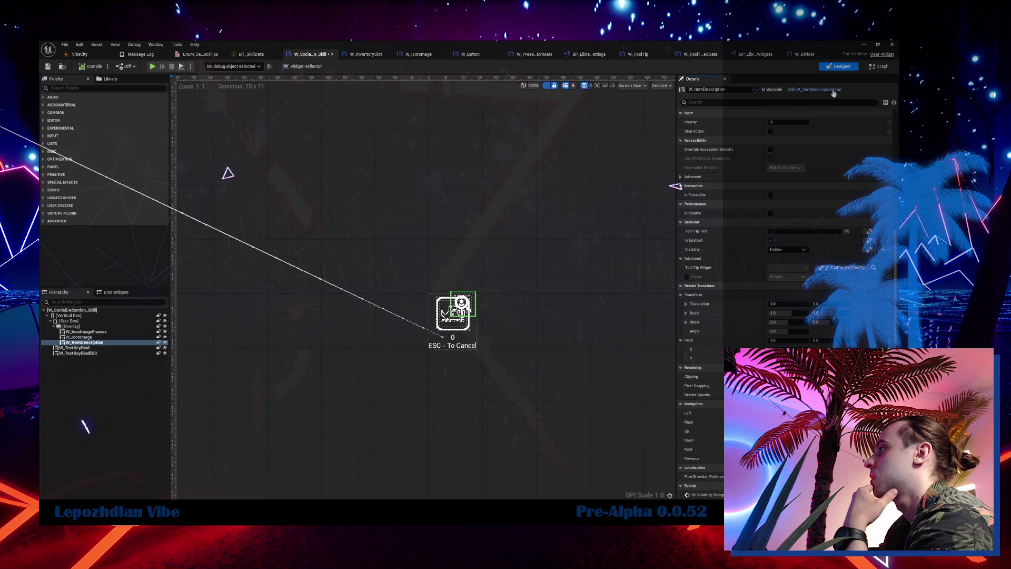
left_click(834, 90)
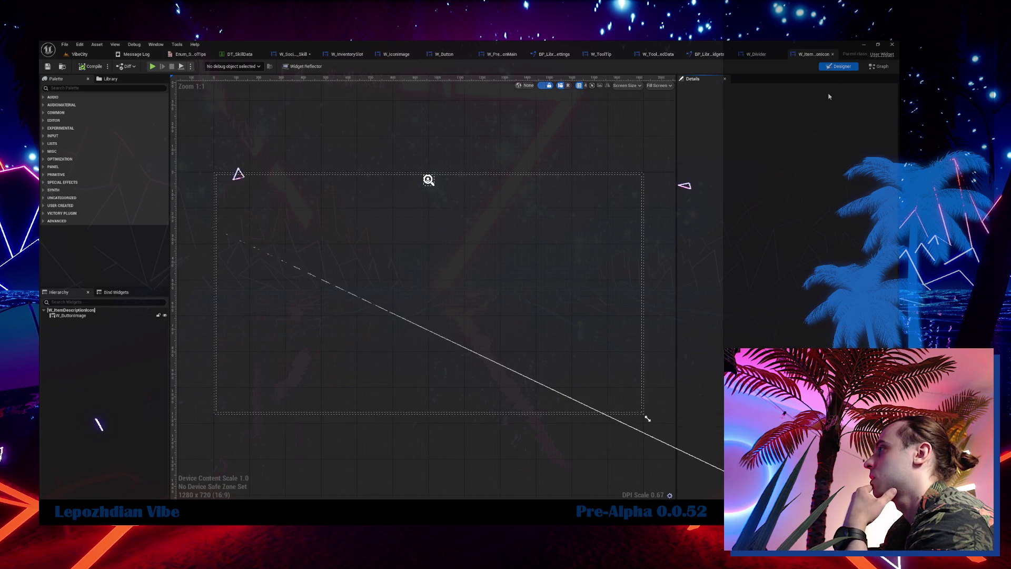
Select the four focus and mouse event nodes in W_SocialDeduction_Skill's graph for copying.
left_click(880, 66)
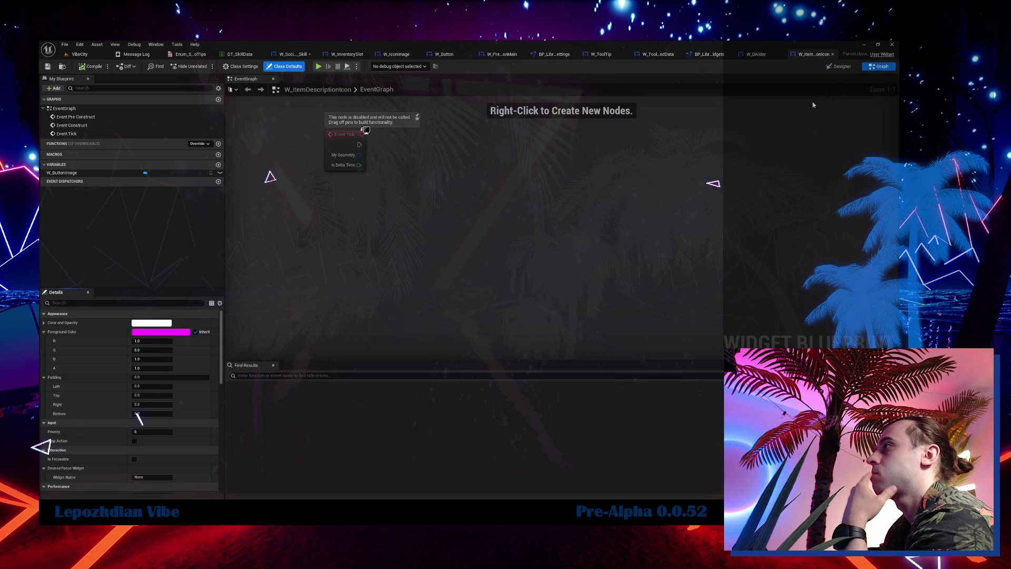
left_click(294, 55)
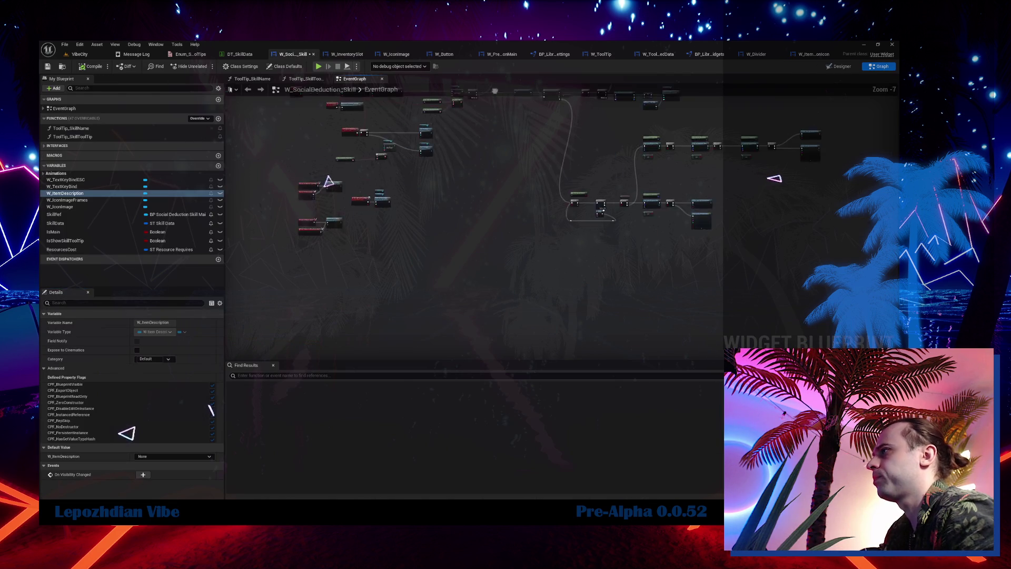
left_click_drag(263, 137, 320, 299)
Paste them into W_ItemDescriptionIcon's graph and delete the Pre Construct, Construct and Tick events.
left_click(810, 55)
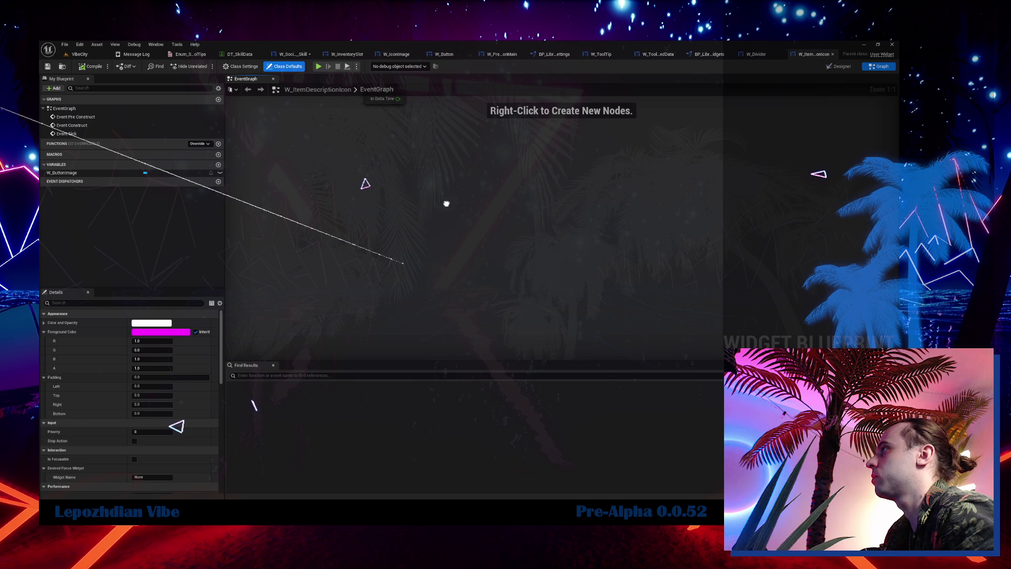
key("ctrl+v")
scroll(379, 134, "up", 2)
left_click_drag(378, 135, 424, 253)
key("Delete")
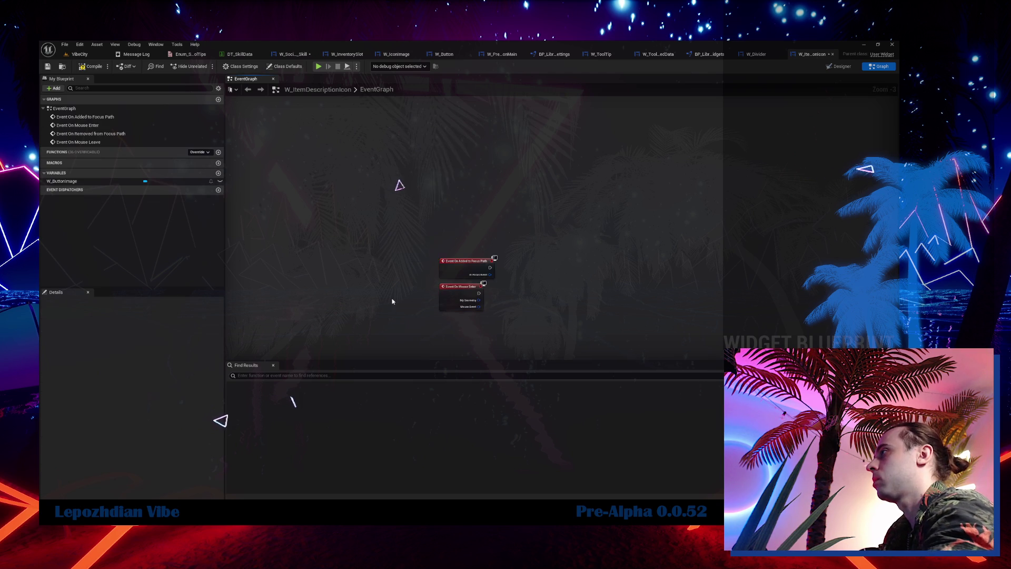
mouse_move(379, 129)
left_mouse_down()
mouse_move(519, 294)
mouse_move(431, 284)
left_mouse_up()
left_click(293, 54)
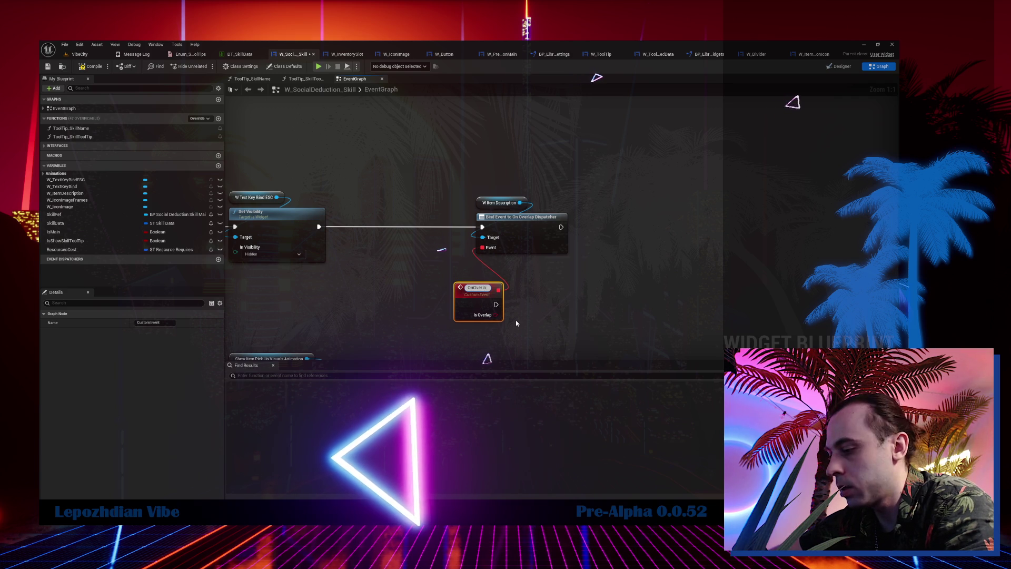
Name the custom event OnOverlap and wire Is Overlap into a new Branch's Condition.
key("Return")
mouse_move(500, 315)
left_mouse_down()
mouse_move(522, 304)
mouse_move(415, 225)
left_mouse_up()
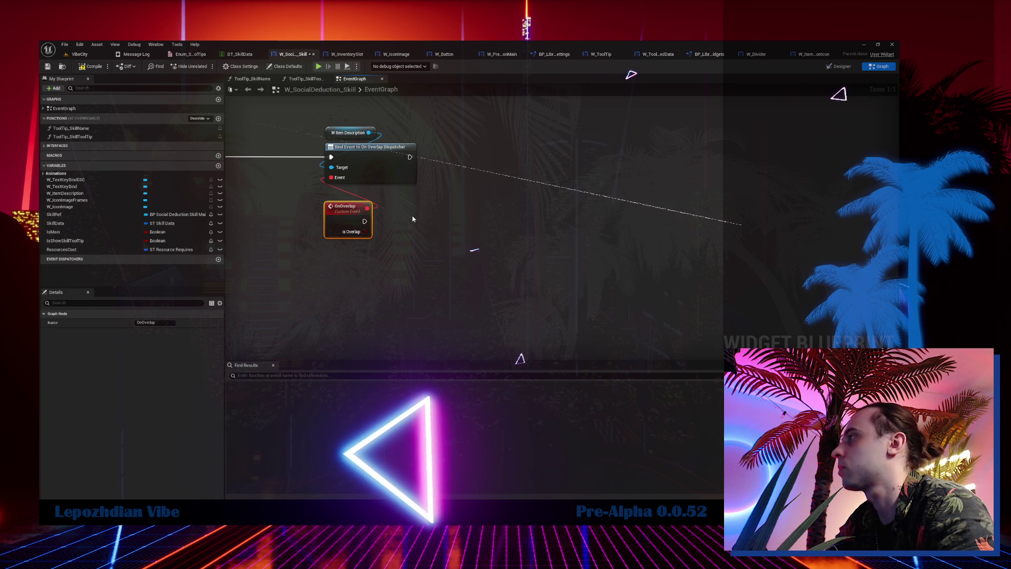
left_click(412, 216)
mouse_move(417, 225)
left_mouse_down()
mouse_move(413, 207)
mouse_move(403, 213)
left_mouse_up()
left_click_drag(293, 201, 515, 251)
left_click_drag(414, 245, 527, 262)
left_click_drag(467, 235, 390, 239)
left_click(452, 289)
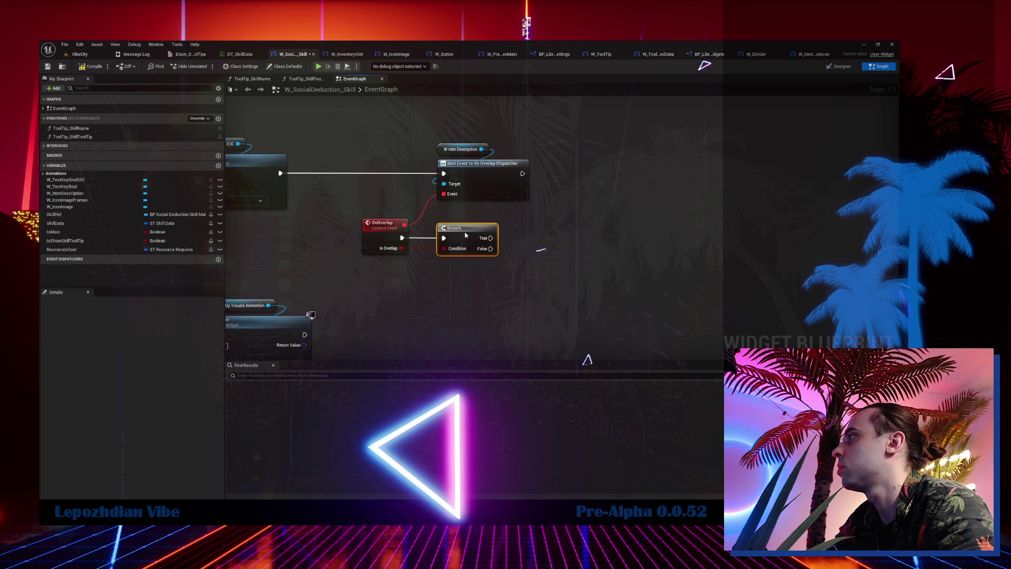
Box-select the Skill Ref, Is Tool Tip Seen and Branch node column.
scroll(464, 232, "down", 7)
scroll(504, 275, "up", 3)
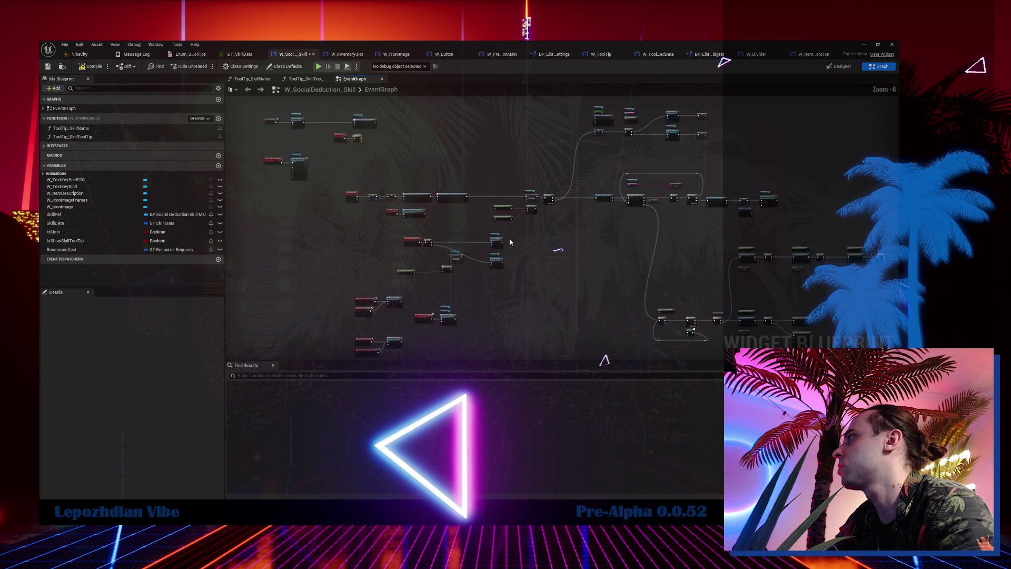
scroll(507, 288, "up", 3)
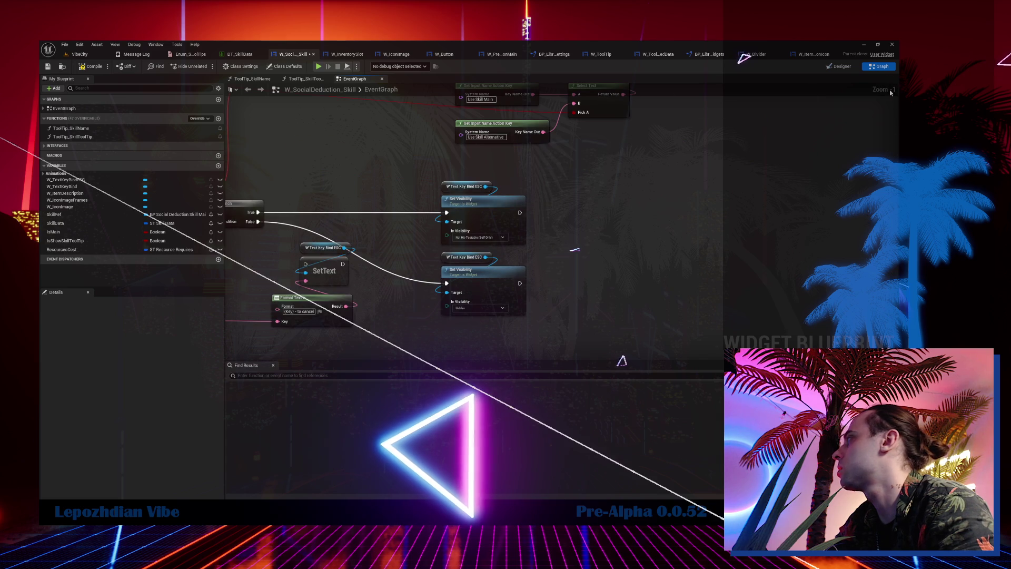
key("ctrl+shift+d")
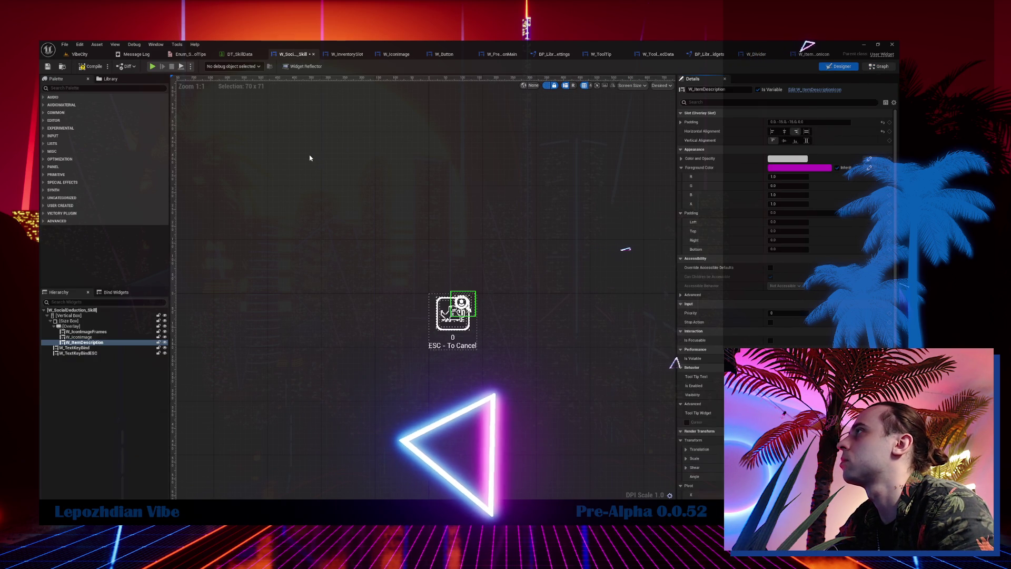
key("ctrl+shift+g")
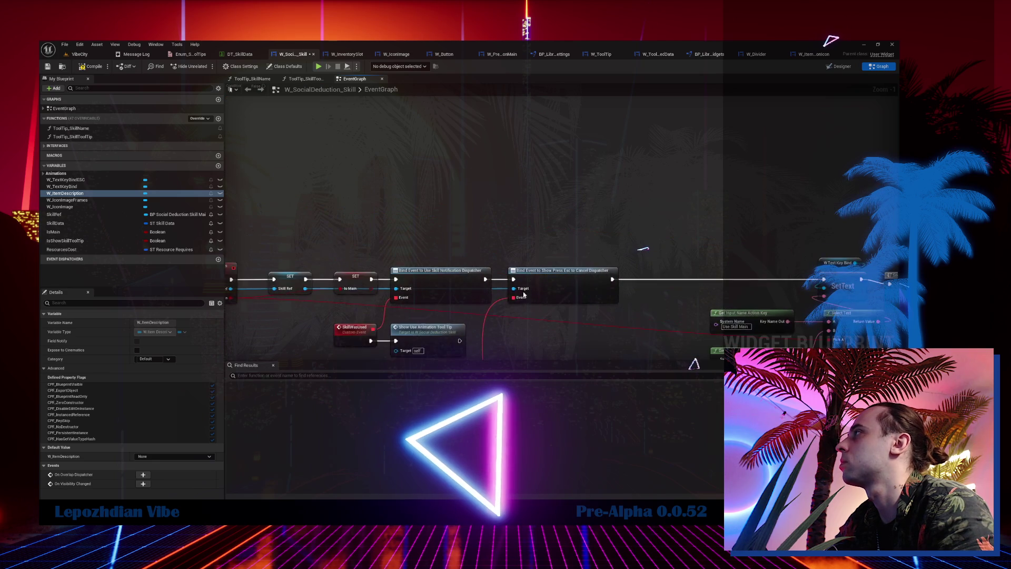
scroll(549, 335, "down", 7)
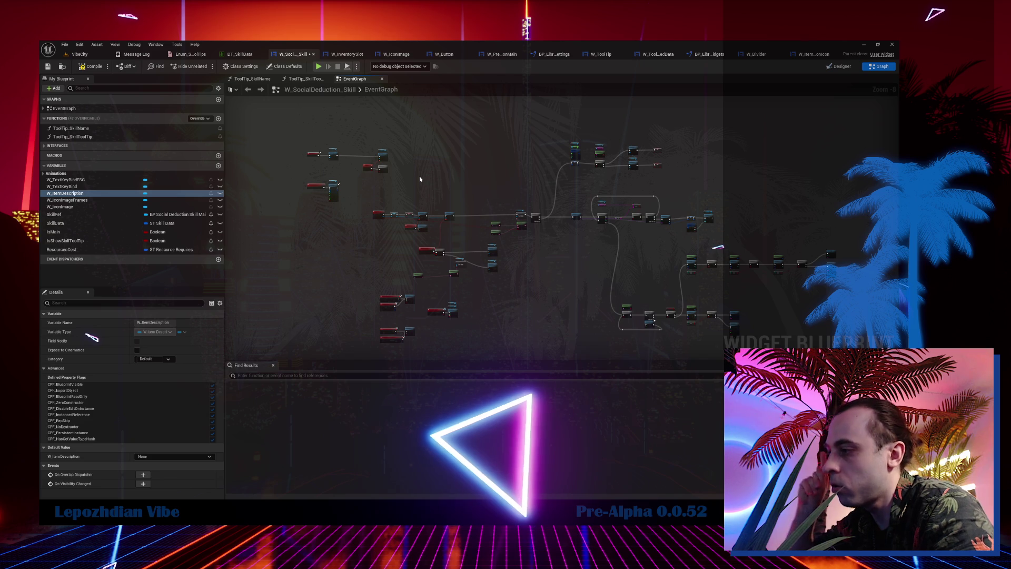
scroll(395, 158, "up", 9)
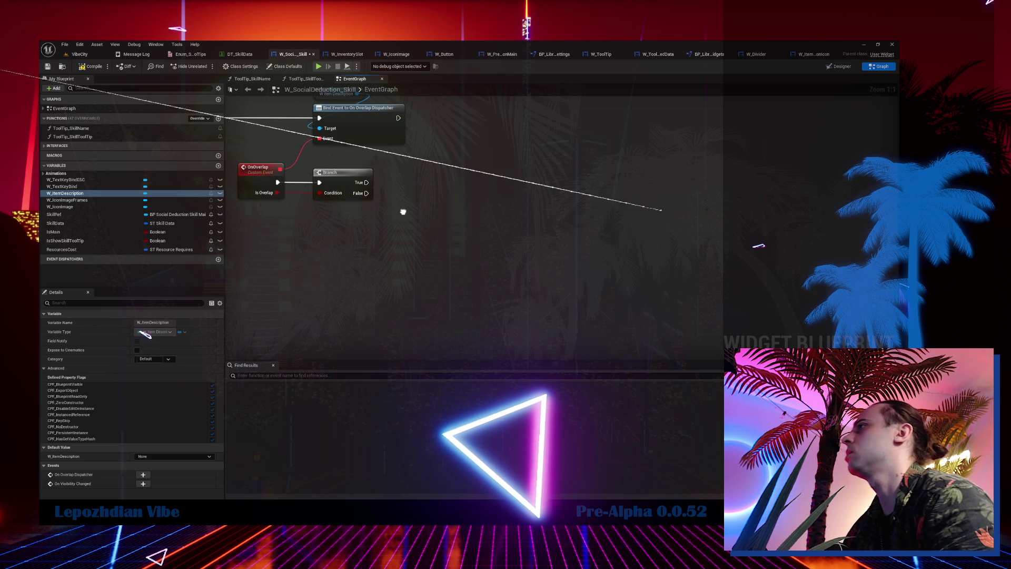
scroll(404, 212, "down", 8)
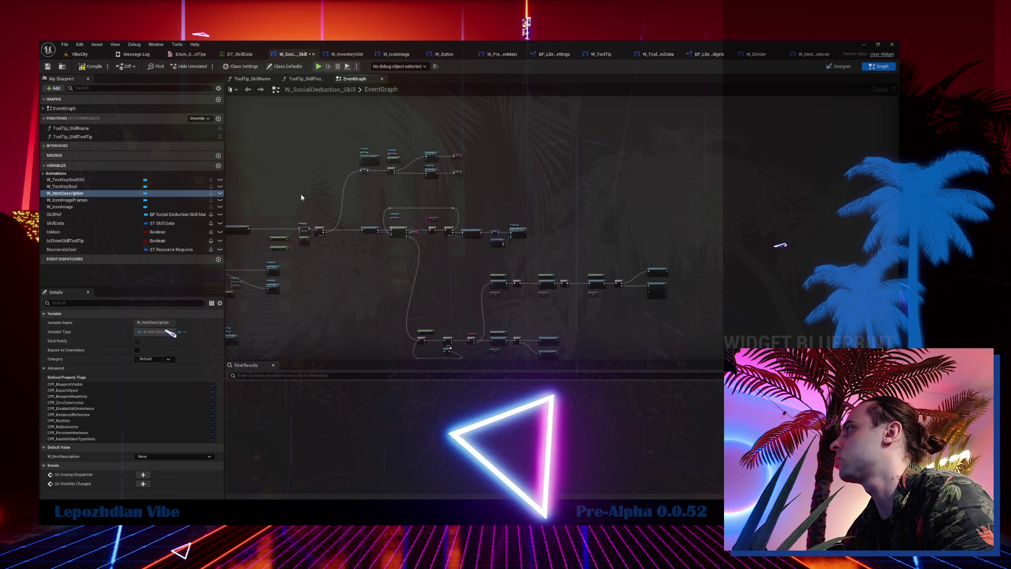
scroll(267, 198, "up", 4)
scroll(383, 168, "up", 2)
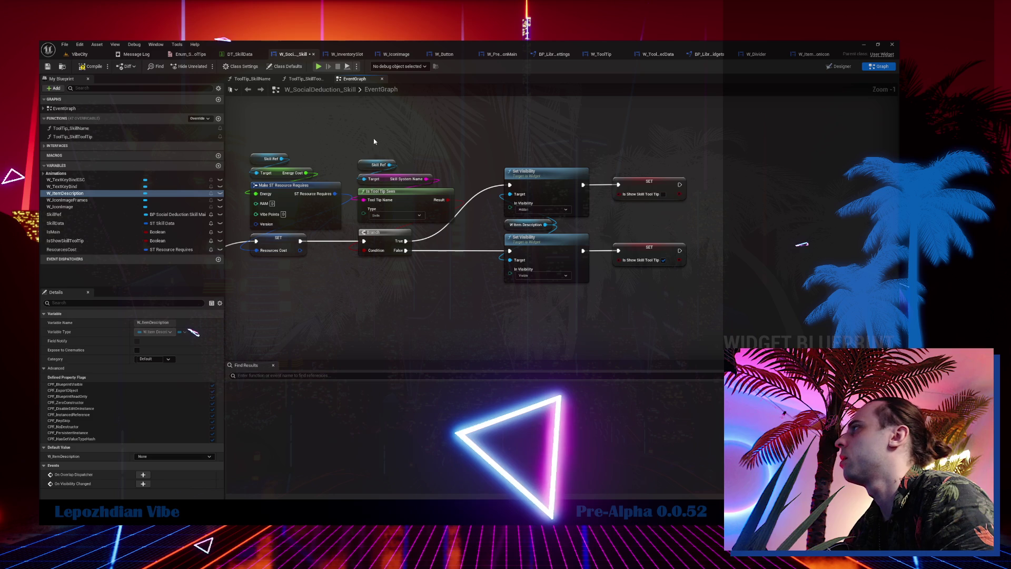
left_click_drag(371, 147, 422, 274)
scroll(422, 274, "down", 5)
scroll(456, 275, "up", 5)
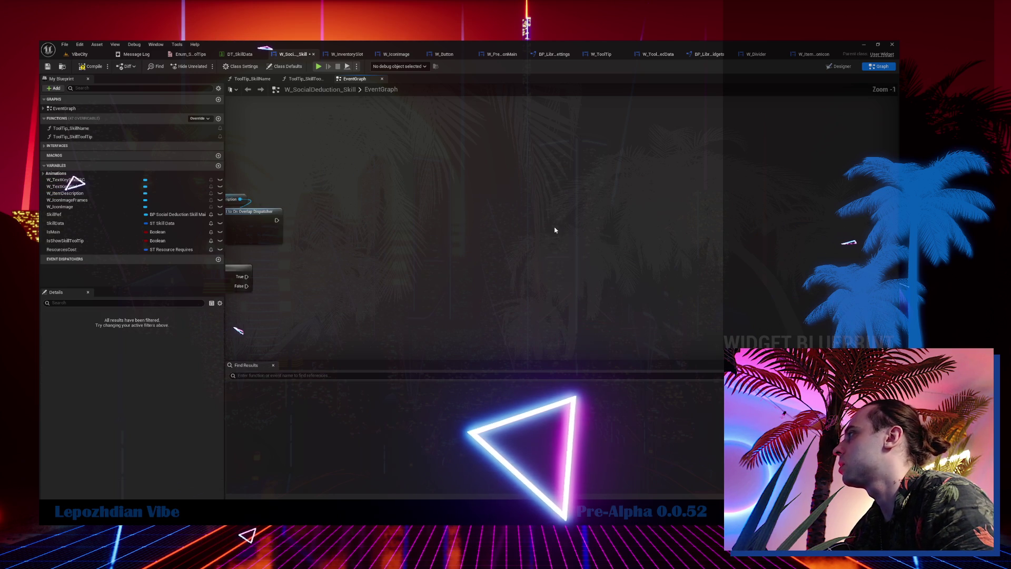
scroll(407, 255, "up", 1)
mouse_move(281, 287)
left_mouse_down()
mouse_move(406, 254)
mouse_move(533, 270)
mouse_move(490, 248)
left_mouse_up()
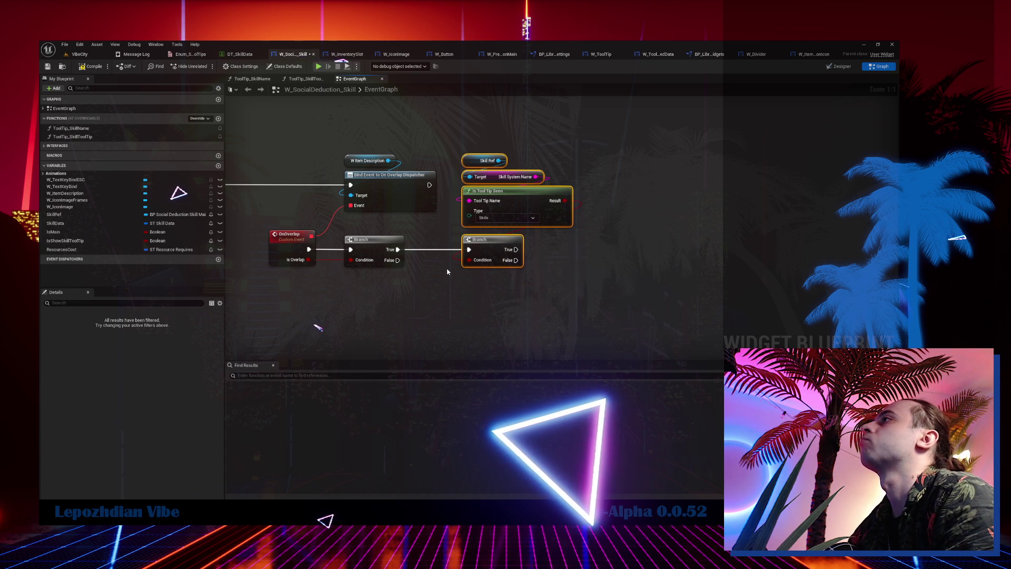
Add a Set Tool Tip as Seen node on the Branch's False output with type Skills.
left_click(489, 300)
left_click_drag(490, 299, 446, 280)
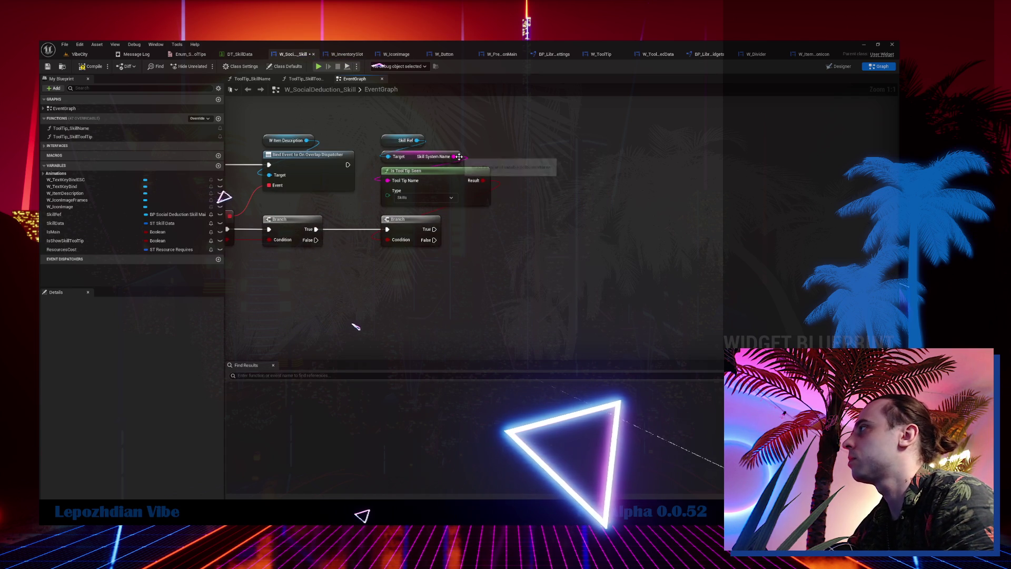
left_click_drag(454, 156, 551, 158)
type("set tool")
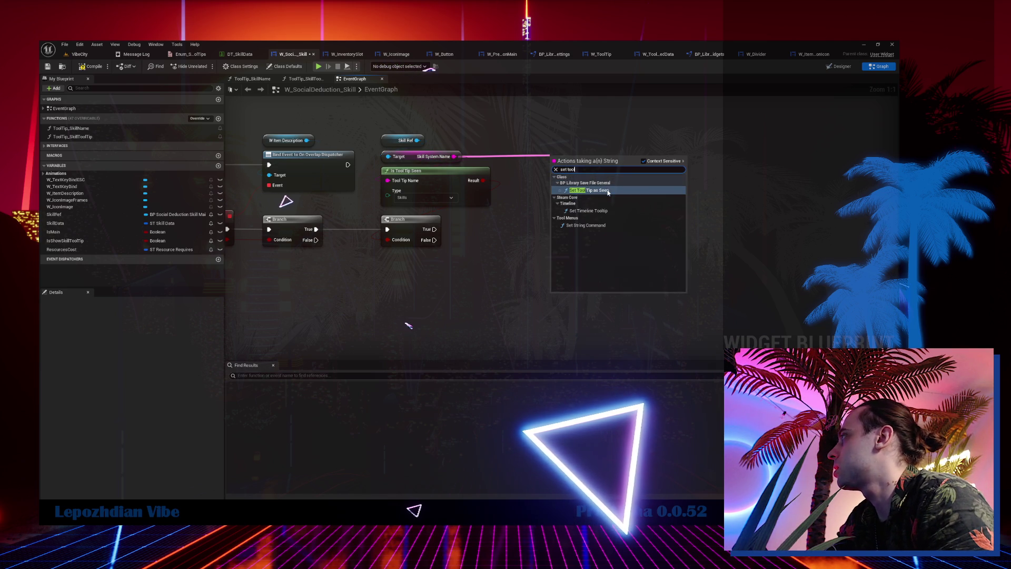
left_click(609, 193)
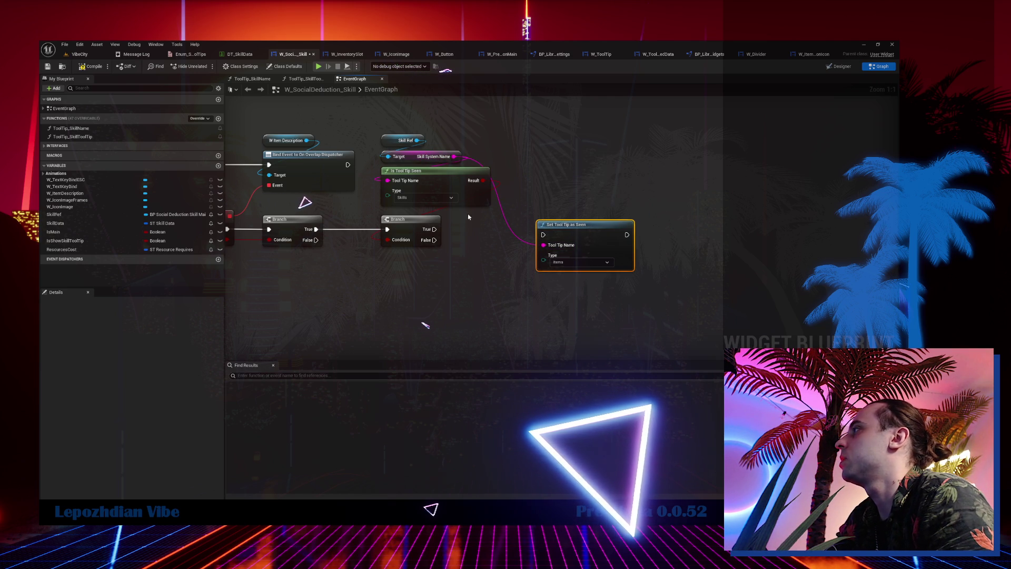
mouse_move(435, 239)
left_mouse_down()
mouse_move(565, 241)
mouse_move(547, 240)
left_mouse_up()
left_click(561, 268)
left_click(605, 256)
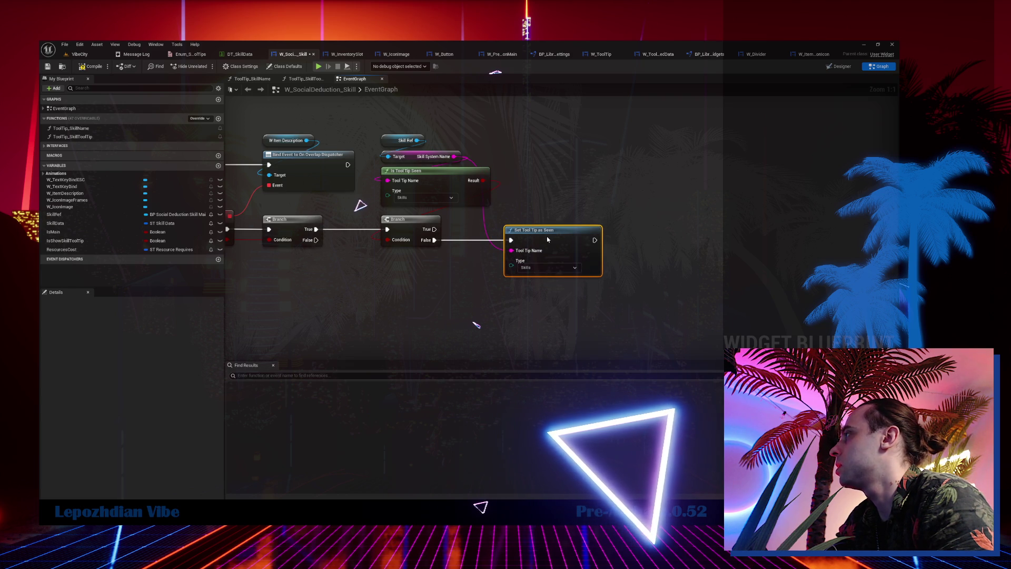
Paste the Is Tool Tip Seen check nodes beside Event BPI_SetFocusState.
scroll(458, 194, "down", 2)
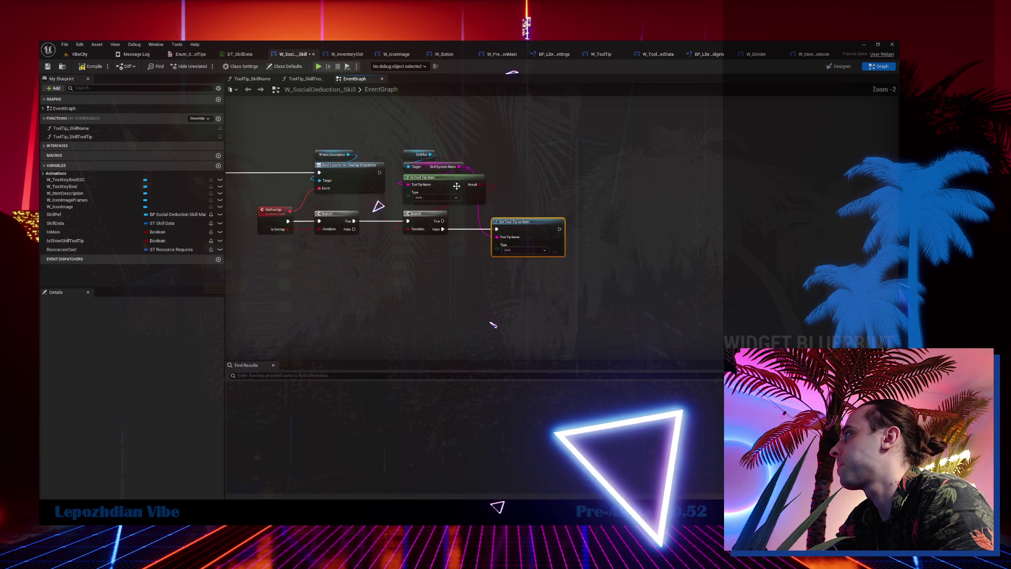
left_click_drag(478, 177, 501, 194)
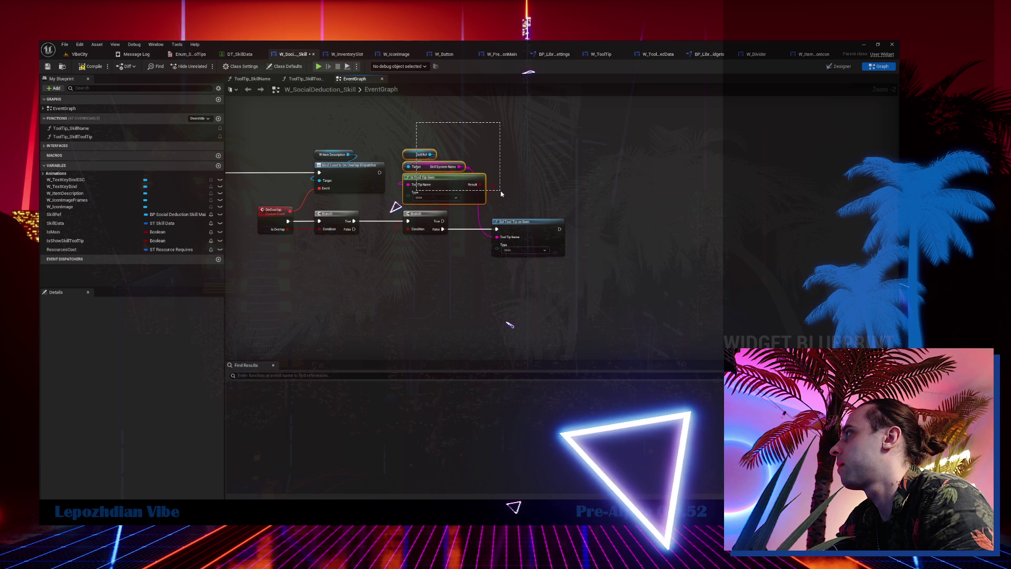
scroll(467, 290, "down", 2)
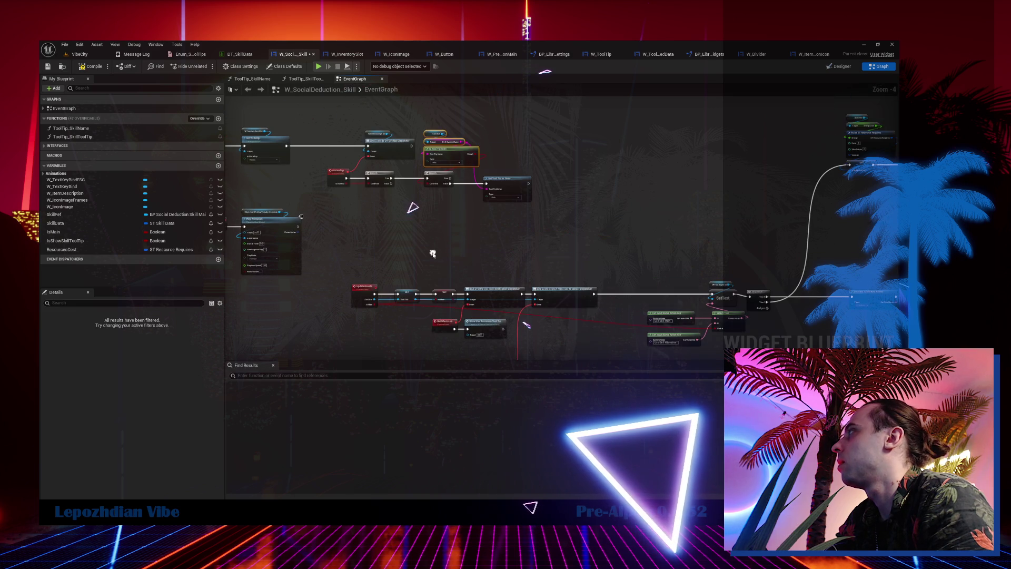
left_click_drag(445, 218, 301, 51)
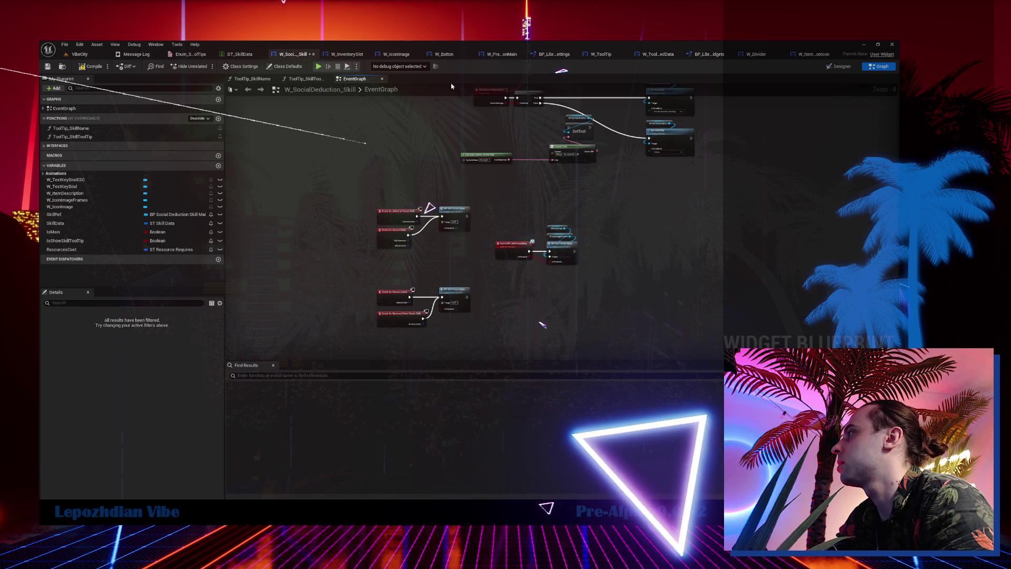
left_click_drag(490, 291, 413, 221)
scroll(412, 221, "up", 3)
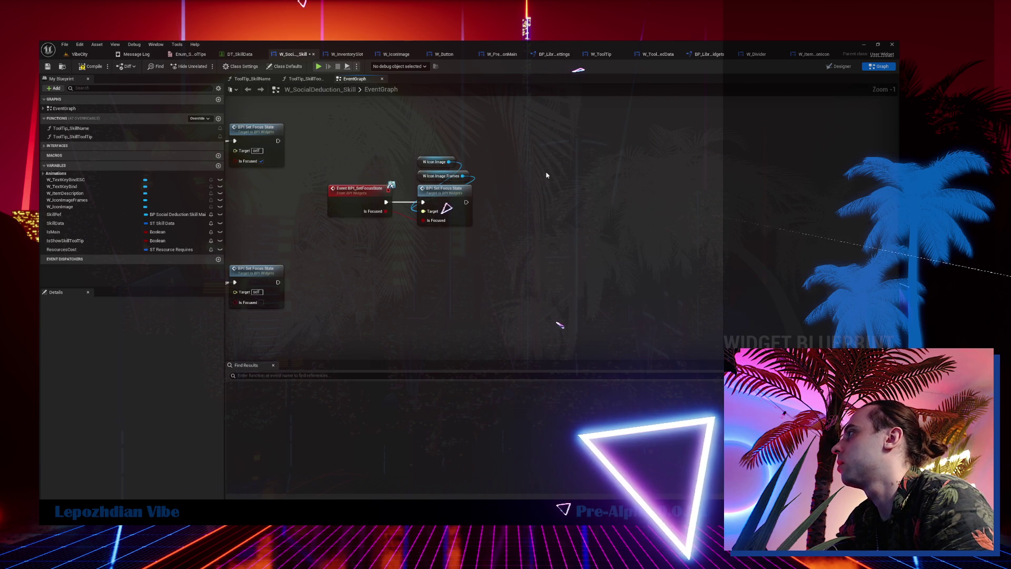
key("ctrl+v")
scroll(463, 205, "up", 1)
left_click_drag(510, 284, 454, 289)
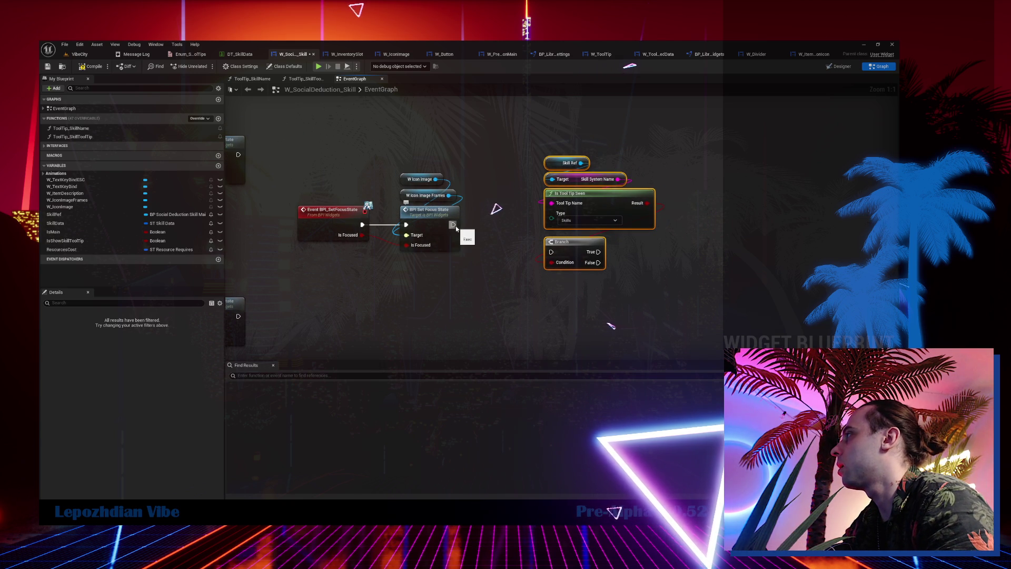
Add a Branch on Is Focused after BPI Set Focus State, making room for the check nodes.
left_click(478, 197)
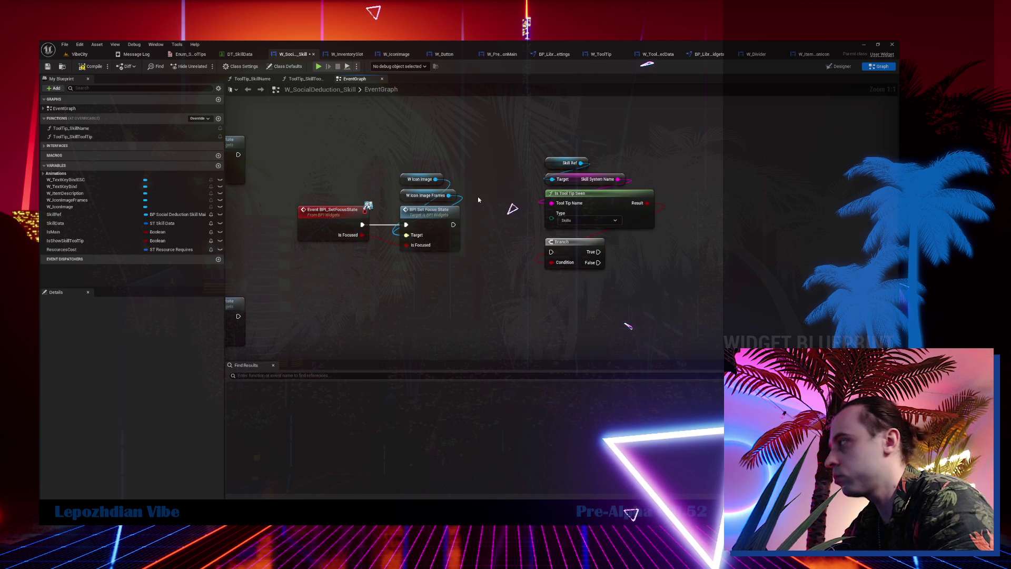
left_click_drag(488, 225, 485, 211)
left_click_drag(501, 203, 504, 217)
mouse_move(537, 153)
left_mouse_down()
mouse_move(611, 274)
mouse_move(673, 237)
left_mouse_up()
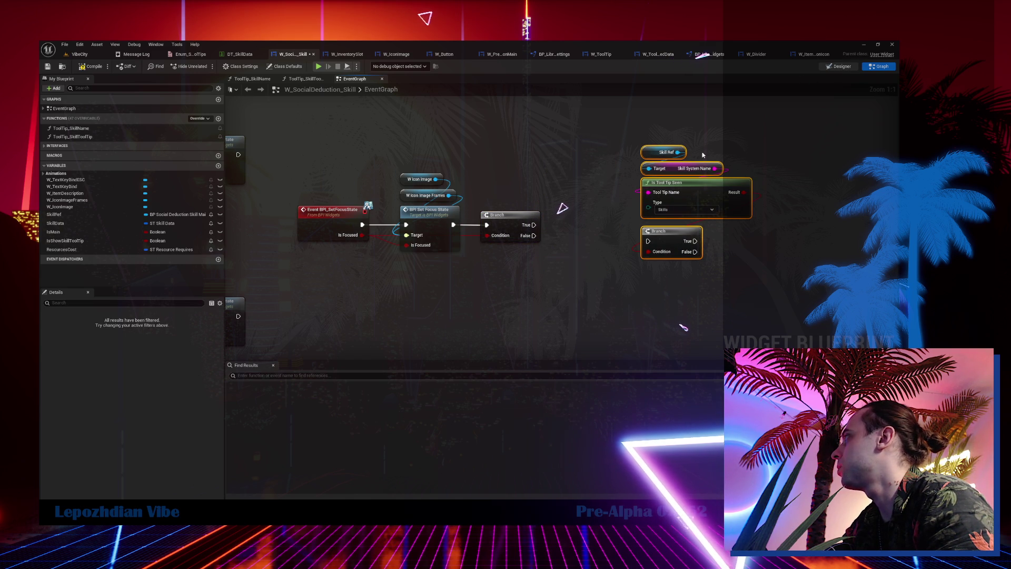
Set W_ItemDescription's visibility to Visible when the Is Focused Branch is true.
left_click(843, 66)
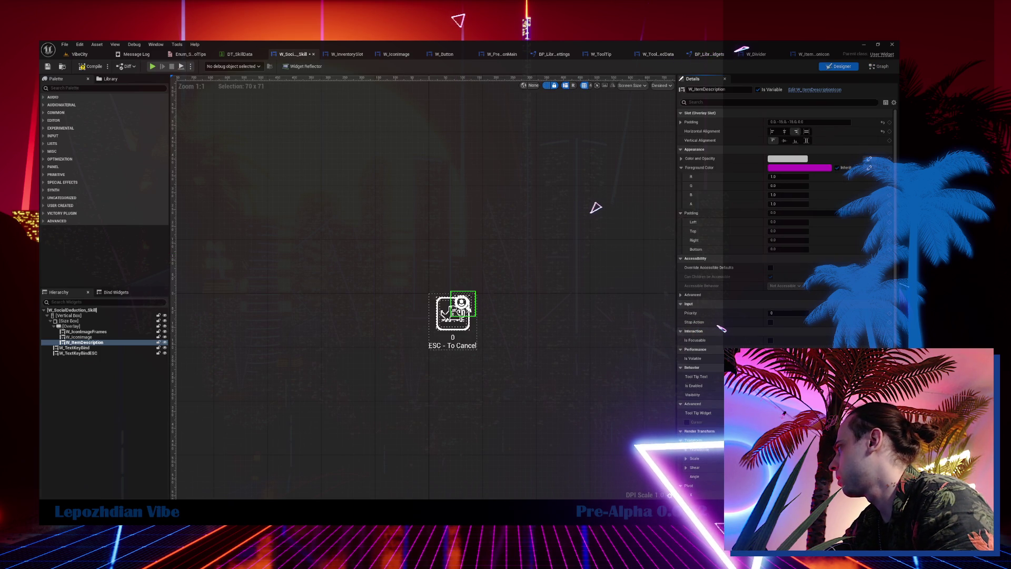
left_click(879, 66)
left_click_drag(81, 195, 596, 278)
type("set vi")
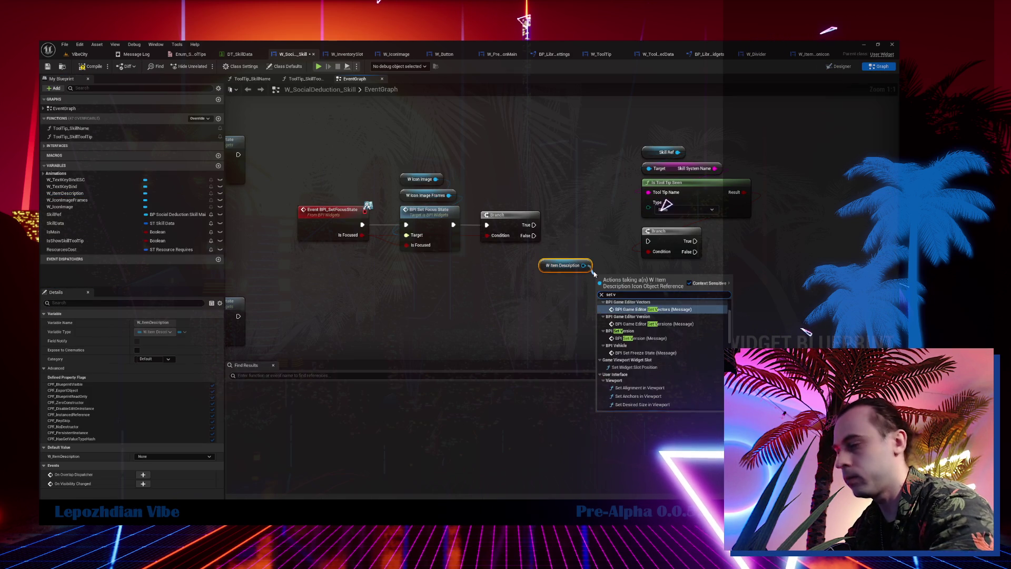
left_click(632, 406)
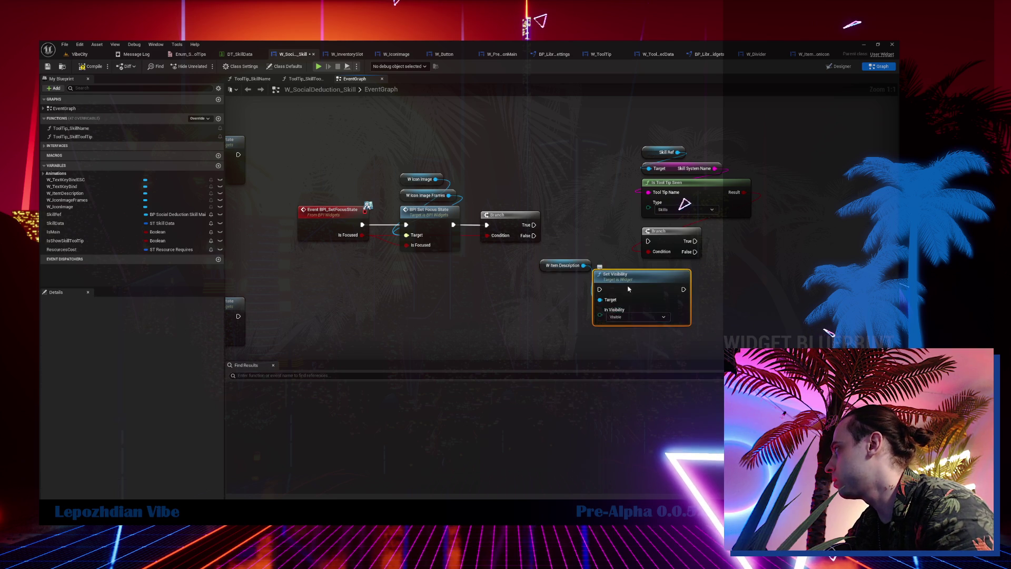
left_click_drag(638, 290, 583, 291)
mouse_move(533, 225)
left_mouse_down()
mouse_move(546, 295)
mouse_move(594, 275)
left_mouse_up()
mouse_move(587, 309)
left_mouse_down()
mouse_move(603, 240)
mouse_move(493, 238)
left_mouse_up()
Move the tooltip check node group under the first Branch.
mouse_move(530, 119)
left_mouse_down()
mouse_move(613, 174)
mouse_move(642, 257)
left_mouse_up()
mouse_move(570, 226)
left_mouse_down()
mouse_move(645, 288)
mouse_move(595, 295)
mouse_move(421, 233)
left_mouse_up()
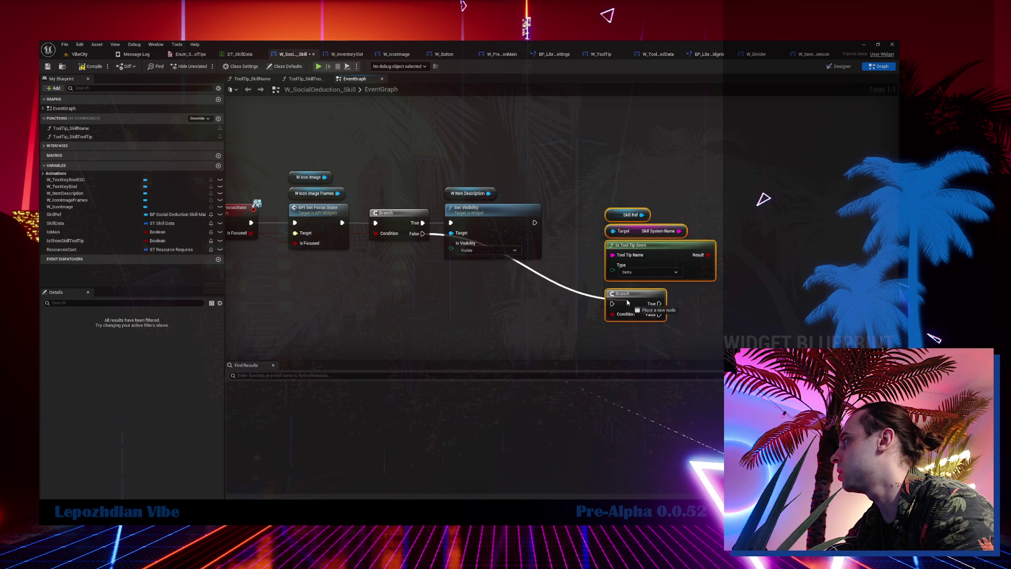
left_click_drag(641, 305, 480, 303)
left_click_drag(586, 220, 559, 233)
Duplicate the visibility nodes, wire them to the Is Tool Tip Seen Branch's True, set Hidden.
left_click_drag(424, 114, 590, 214)
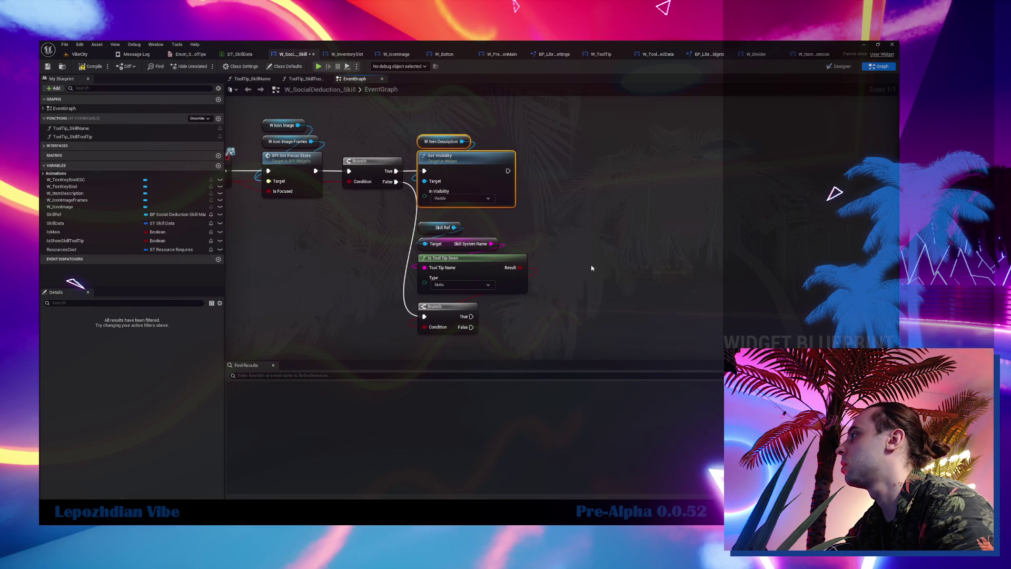
key("ctrl+c")
key("ctrl+v")
left_click_drag(471, 316, 617, 289)
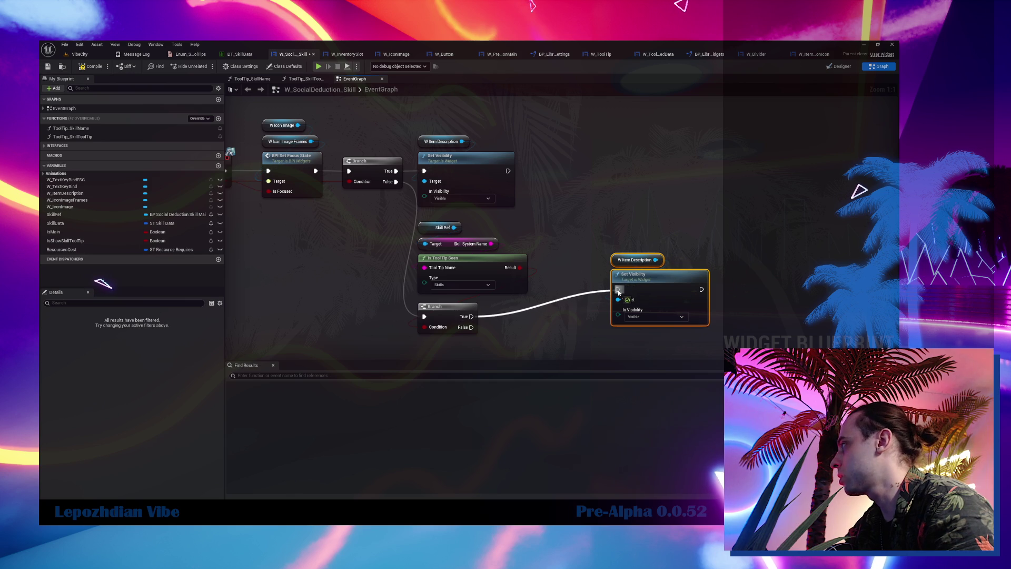
left_click(653, 319)
left_click(645, 336)
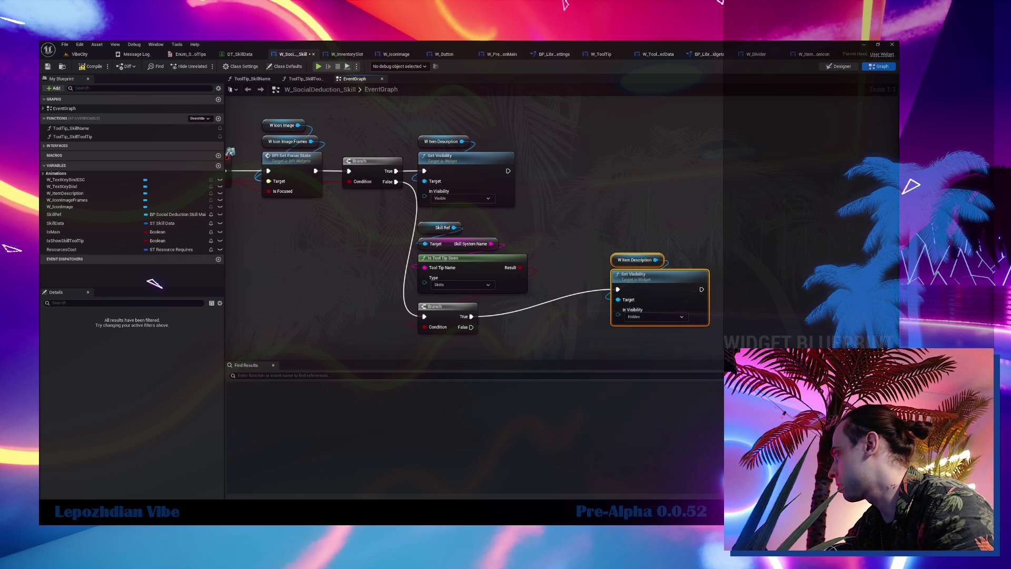
left_click(839, 66)
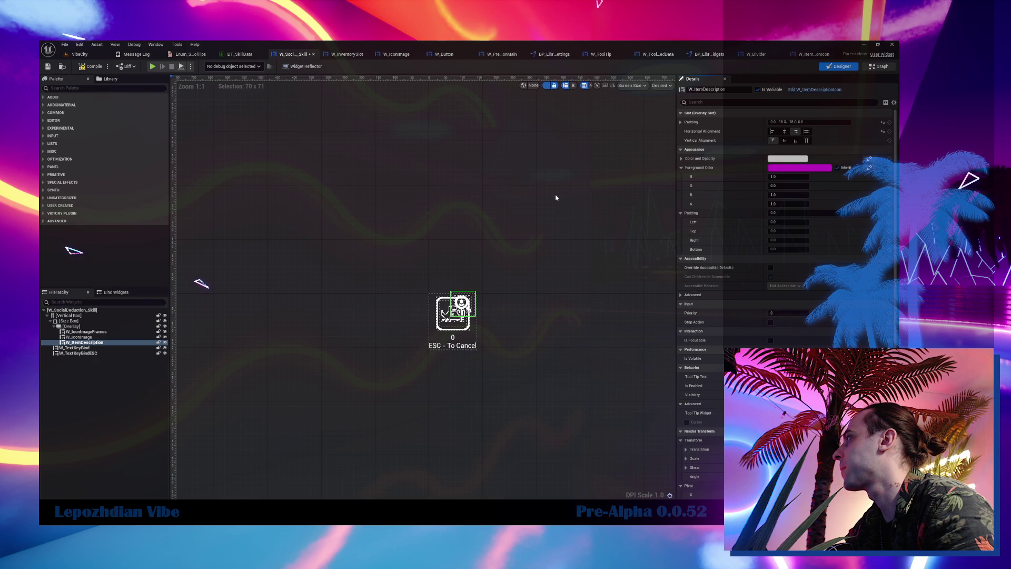
left_click(573, 250)
left_click_drag(572, 249, 578, 251)
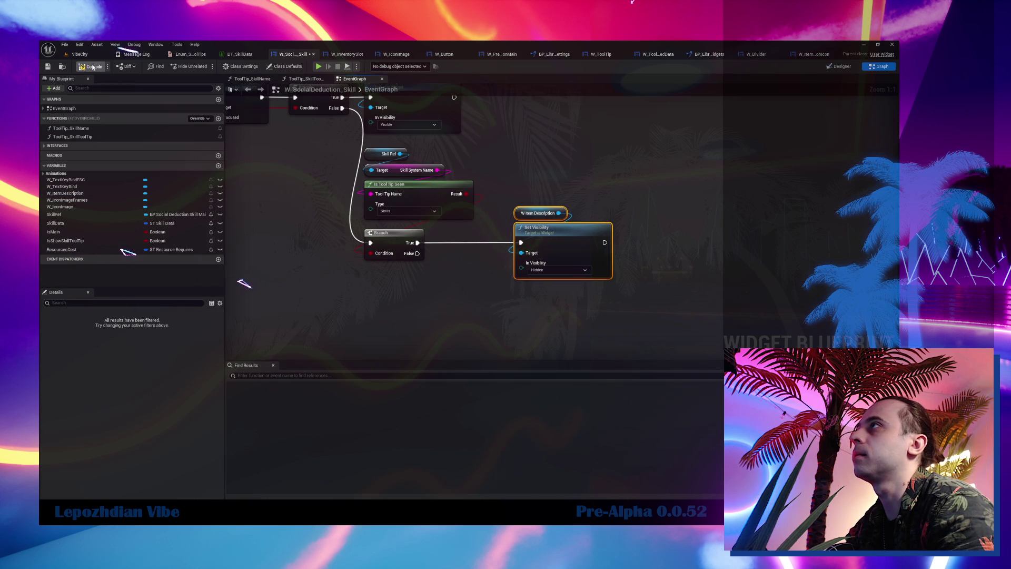
Save the skill widget blueprint and all modified assets.
left_click(48, 67)
left_click(79, 54)
left_click(65, 45)
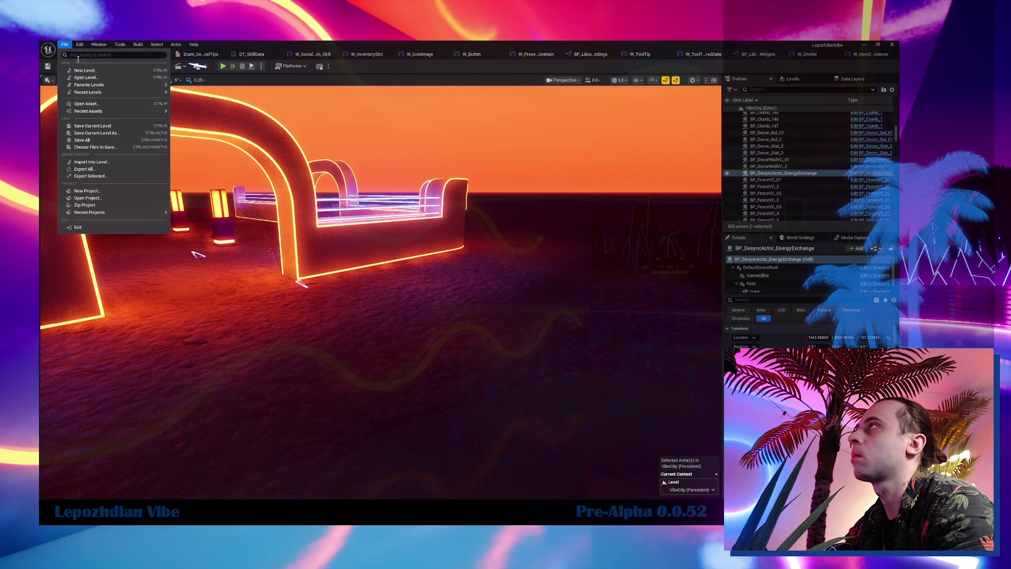
left_click(102, 141)
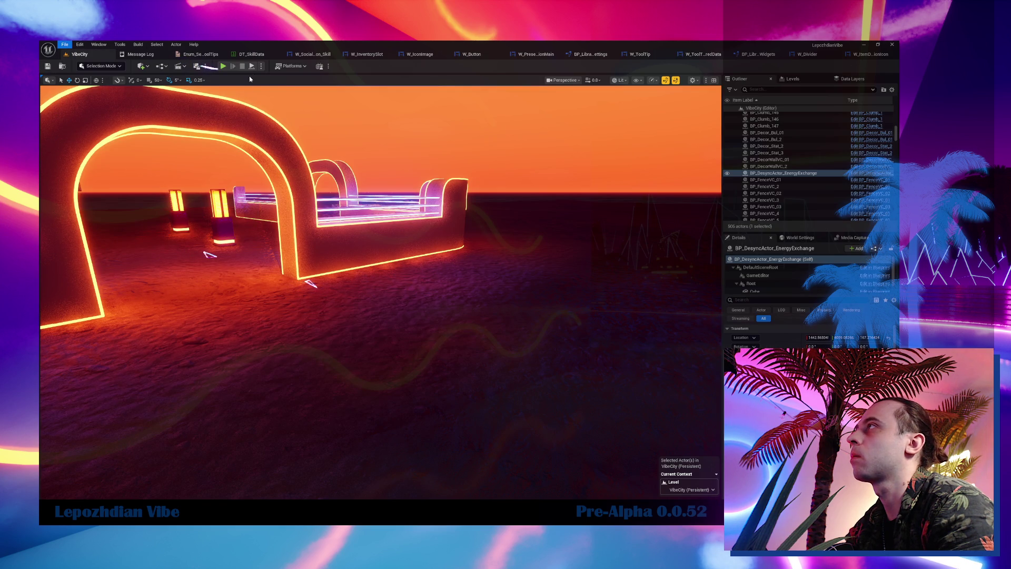
Play-test with Glitch Location in the Q slot, checking its tooltip and casting it.
left_click(224, 66)
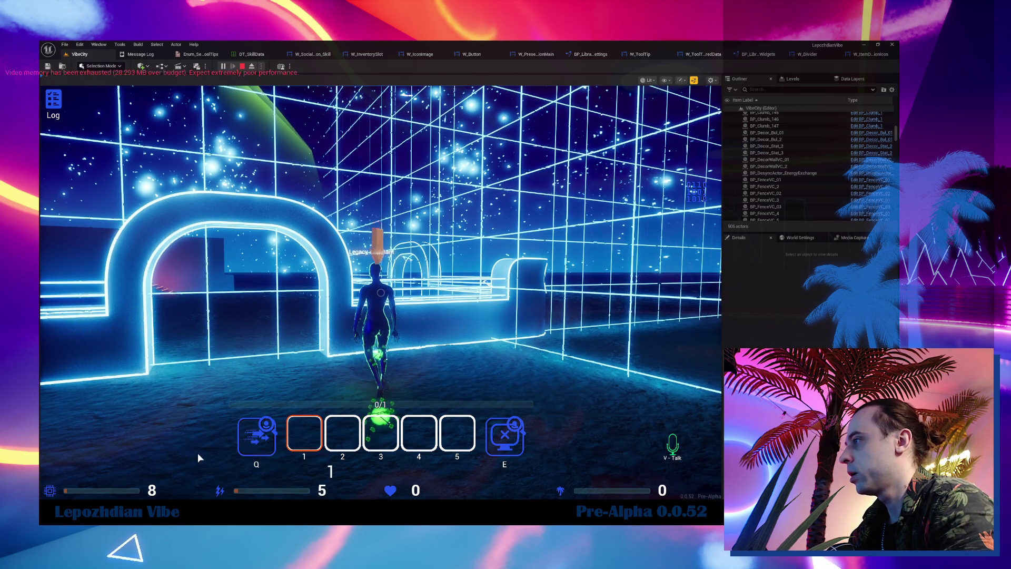
mouse_move(267, 432)
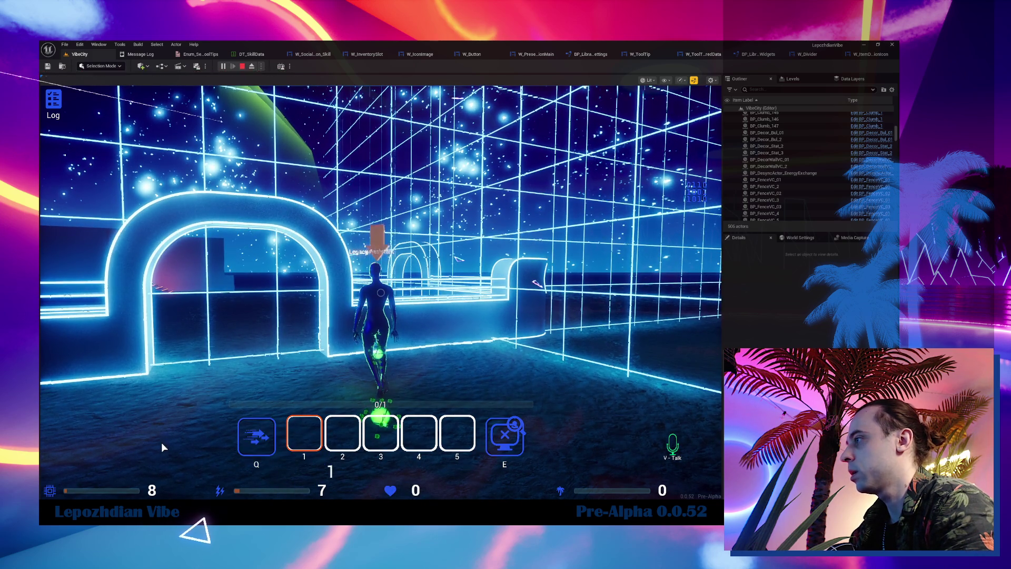
left_click(266, 444)
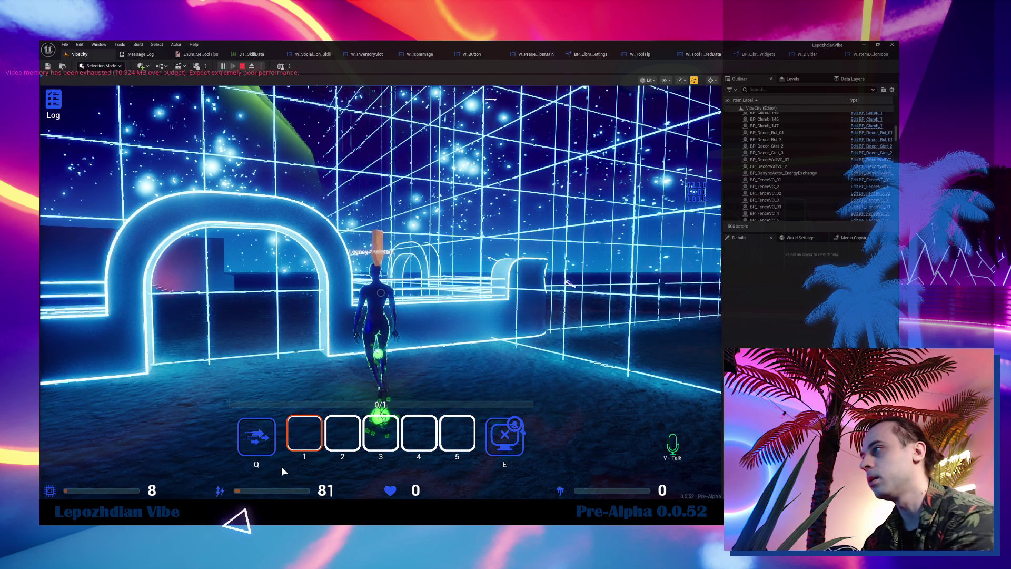
left_click(257, 440)
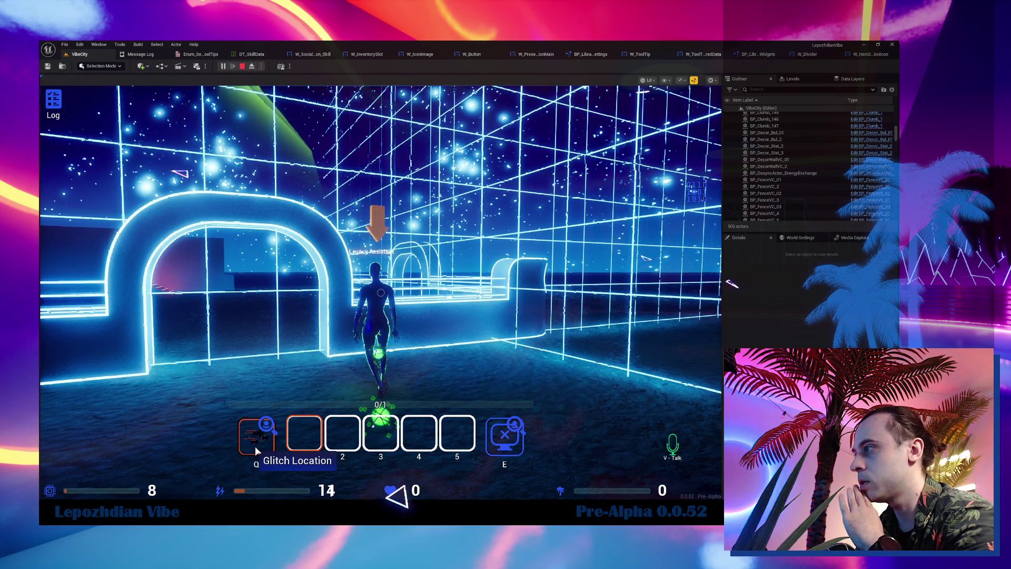
mouse_move(264, 424)
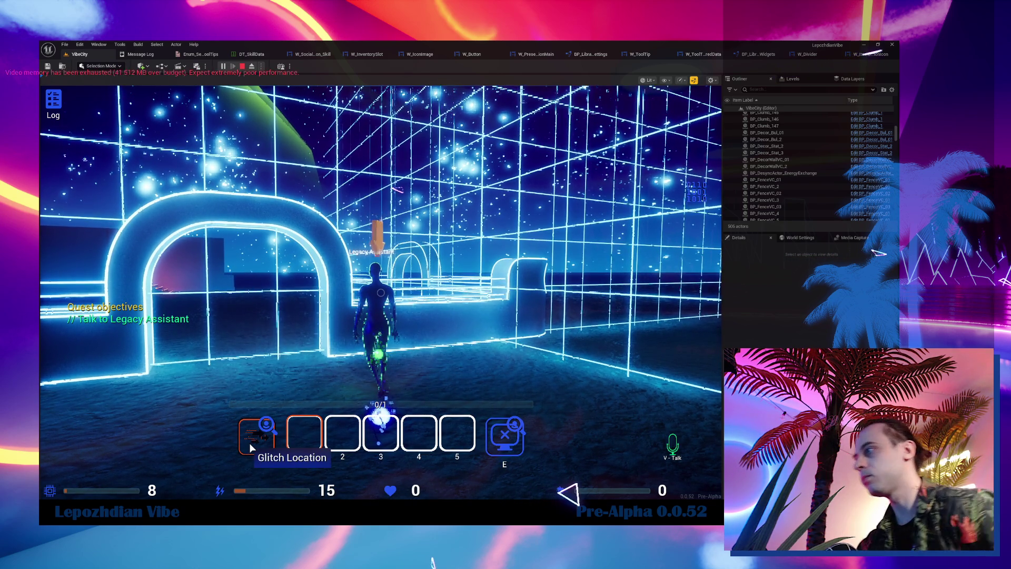
left_click(250, 445)
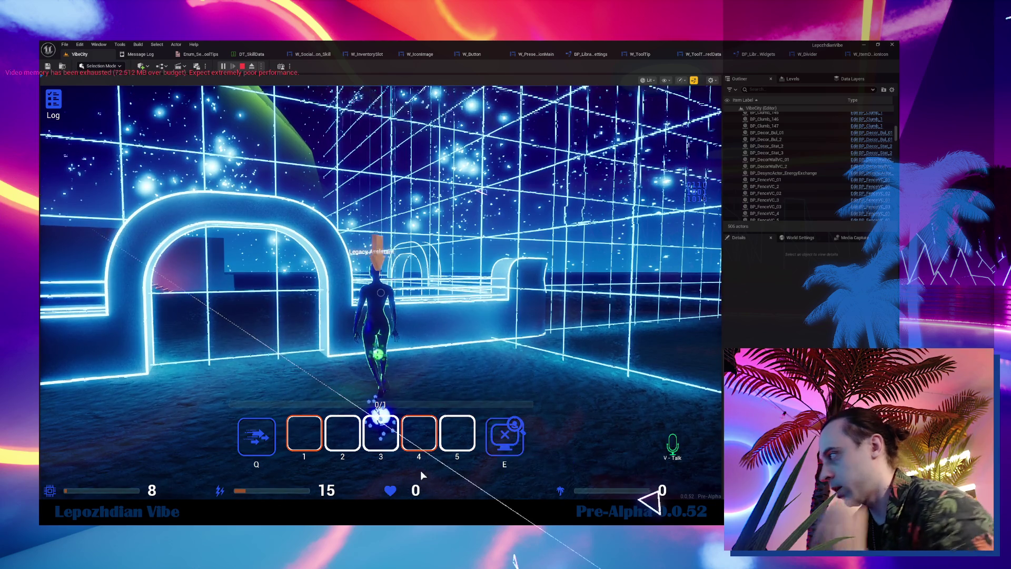
key("Escape")
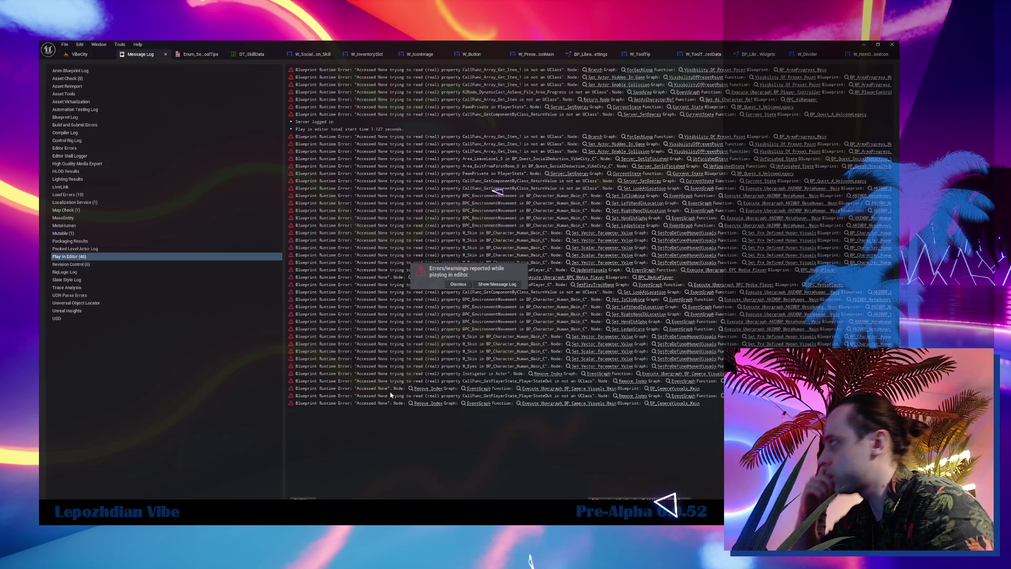
Start another play test from the VibeCity level and stop it to bring up the Message Log.
left_click(86, 55)
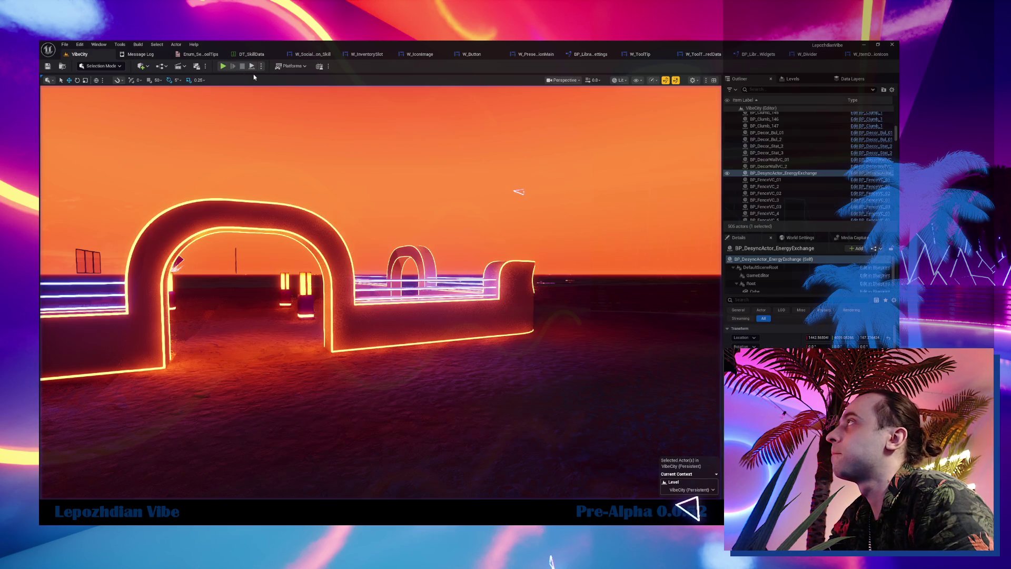
left_click(223, 67)
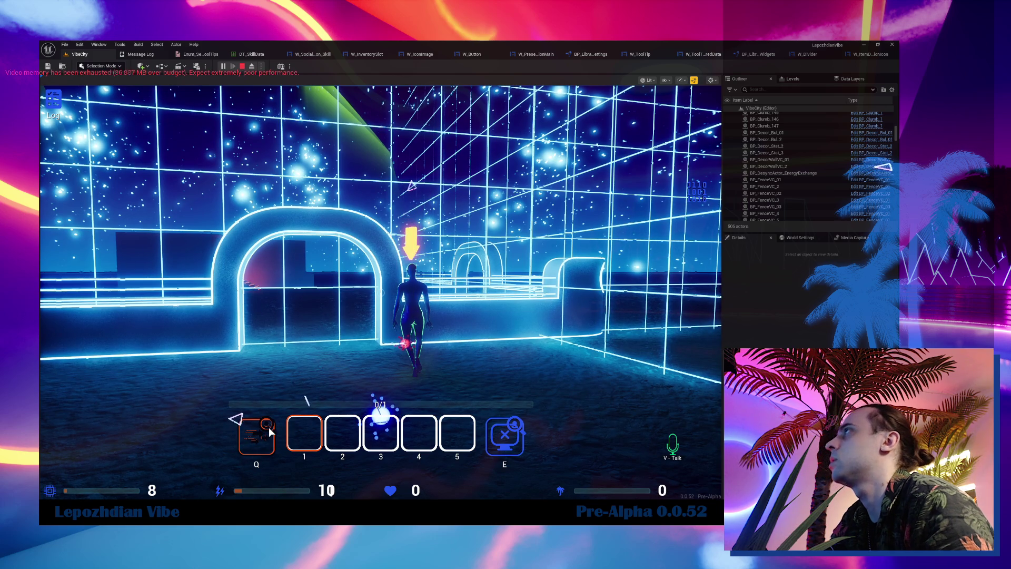
key("Escape")
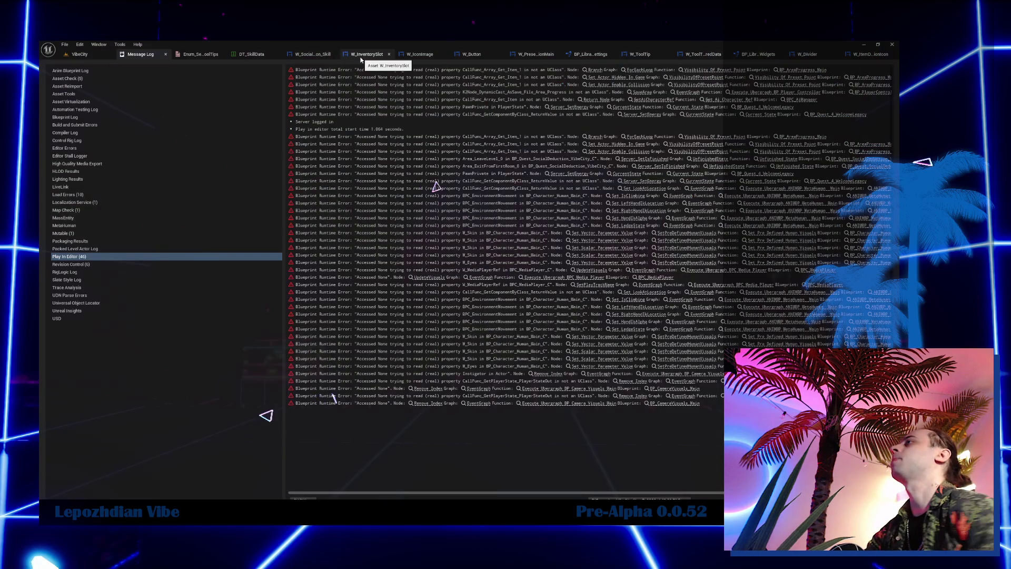
Find the two SET Is Show Skill Tool Tip nodes after the Set Visibility nodes and delete them.
left_click(364, 55)
left_click(295, 54)
scroll(536, 261, "down", 3)
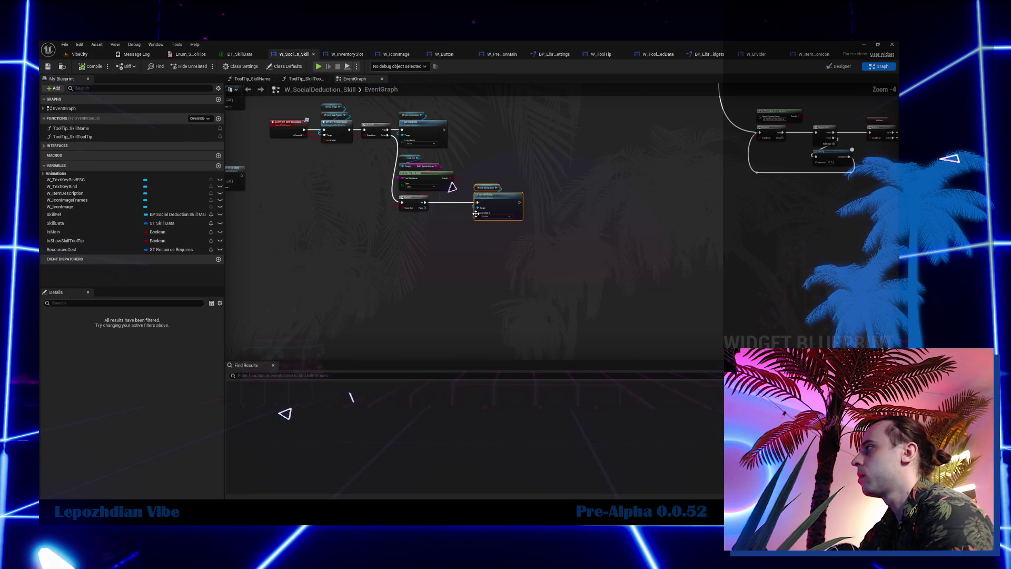
scroll(549, 269, "up", 1)
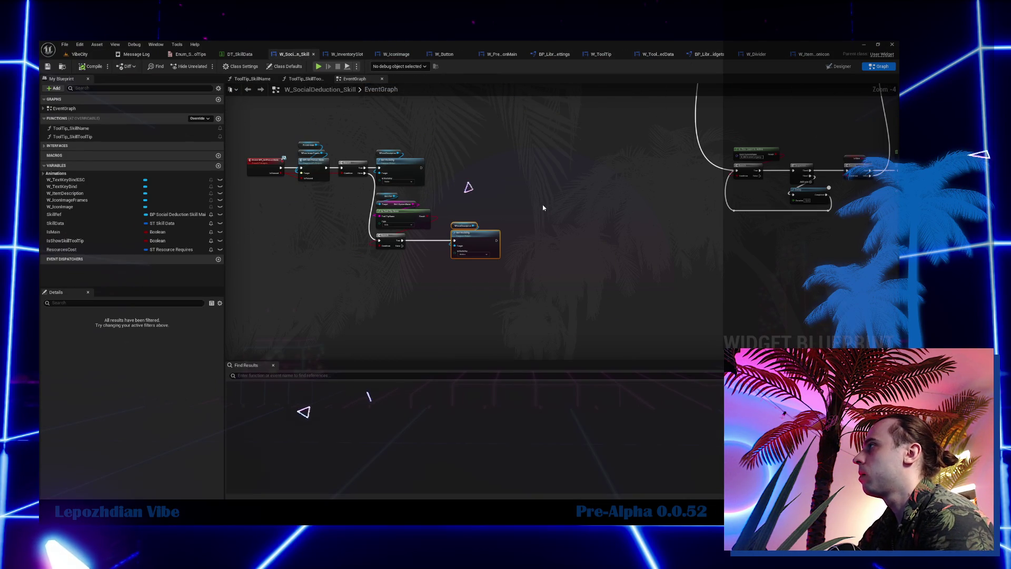
scroll(544, 210, "up", 2)
mouse_move(544, 209)
left_mouse_down()
mouse_move(311, 270)
mouse_move(219, 311)
left_mouse_up()
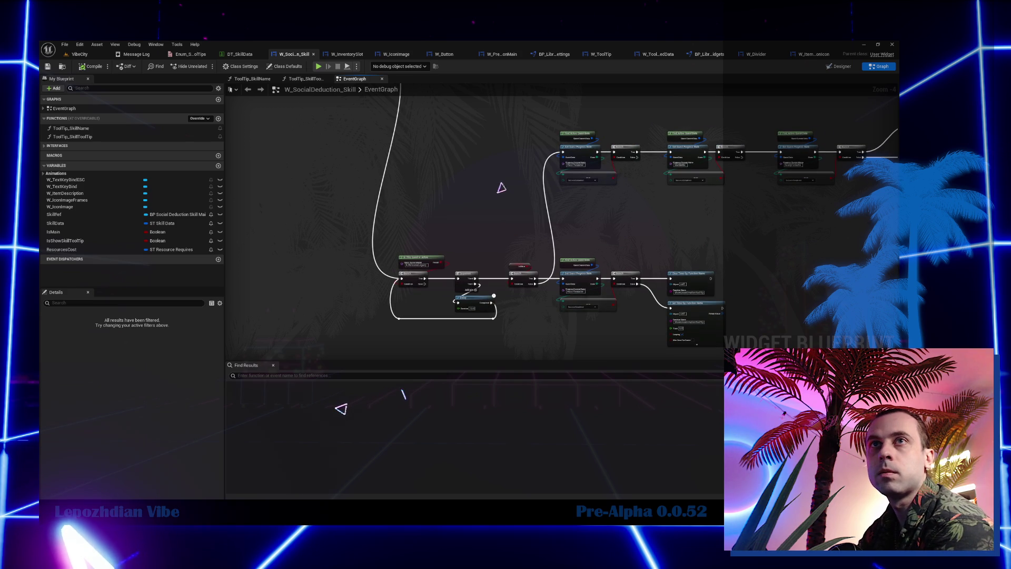
left_click_drag(236, 166, 384, 150)
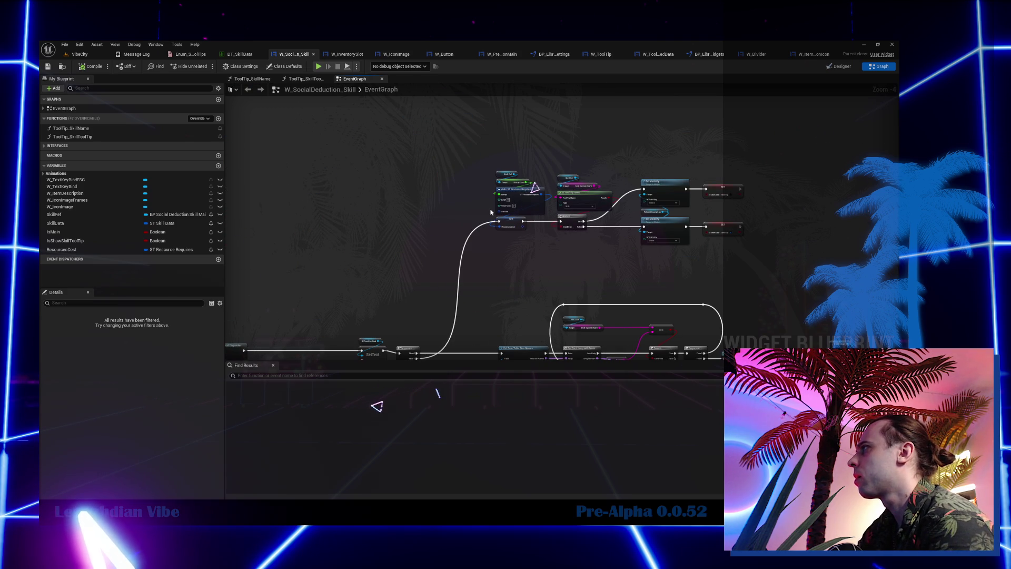
mouse_move(491, 252)
left_mouse_down()
mouse_move(467, 173)
mouse_move(370, 273)
left_mouse_up()
scroll(370, 273, "up", 1)
scroll(489, 150, "up", 3)
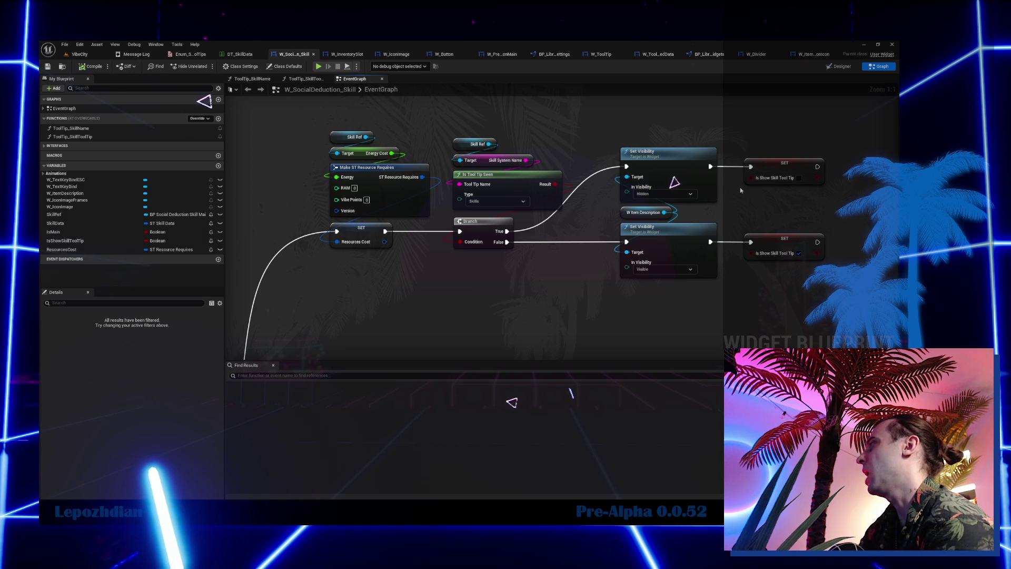
left_click_drag(788, 210, 782, 259)
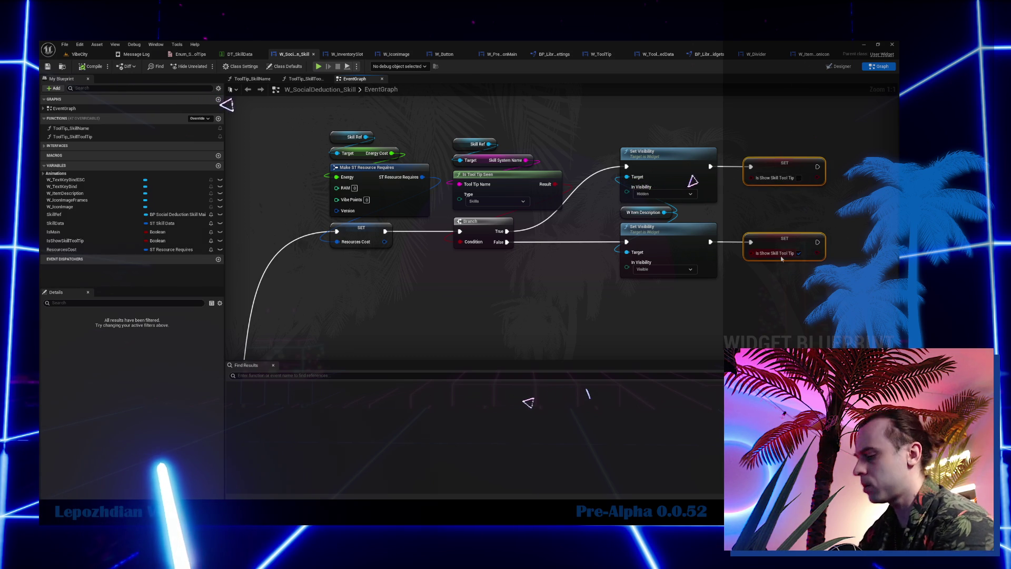
key("Delete")
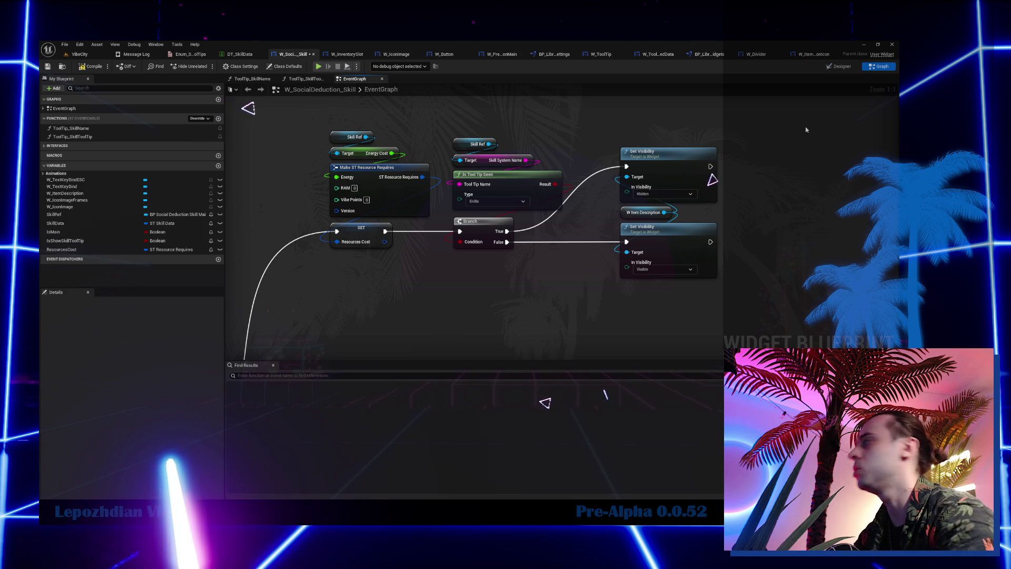
left_click(840, 66)
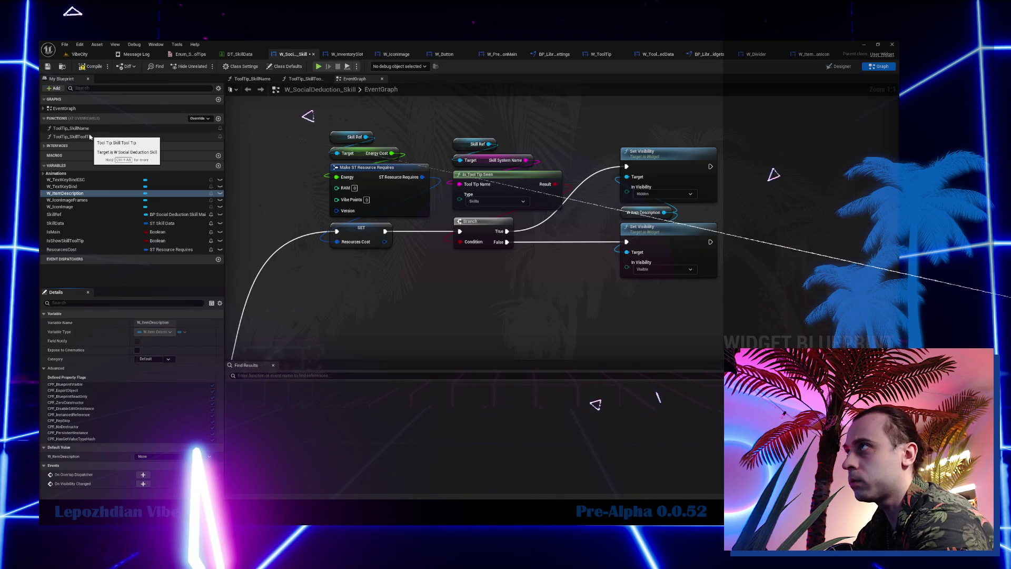
Remove the IsShowSkillToolTip variable and Branch, wiring the entry straight to one Return Node, and save.
double_click(96, 137)
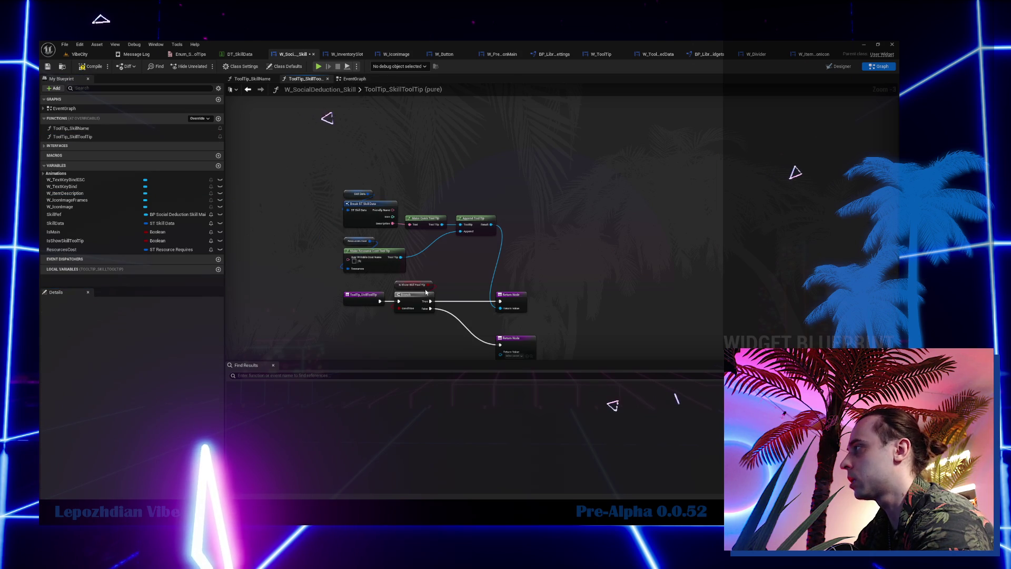
left_click(73, 240)
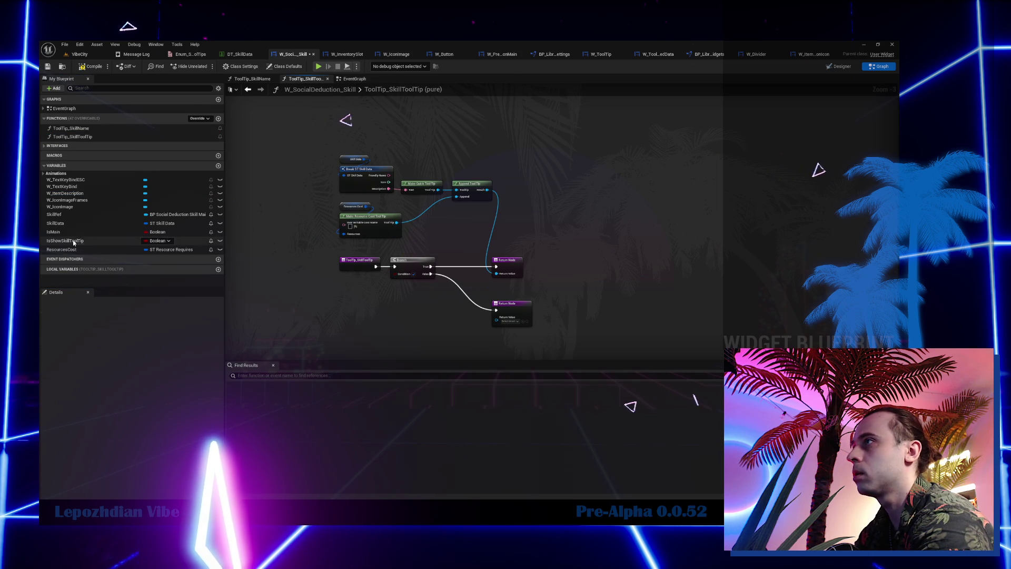
key("Delete")
left_click_drag(378, 266, 497, 269)
key("ctrl+z")
key("ctrl+z")
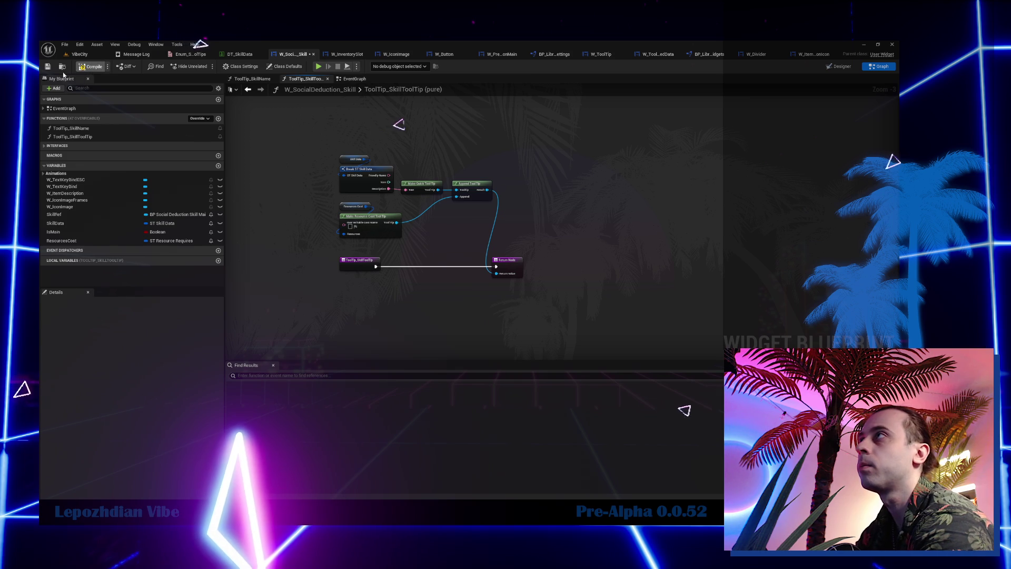
left_click(47, 67)
left_click(77, 54)
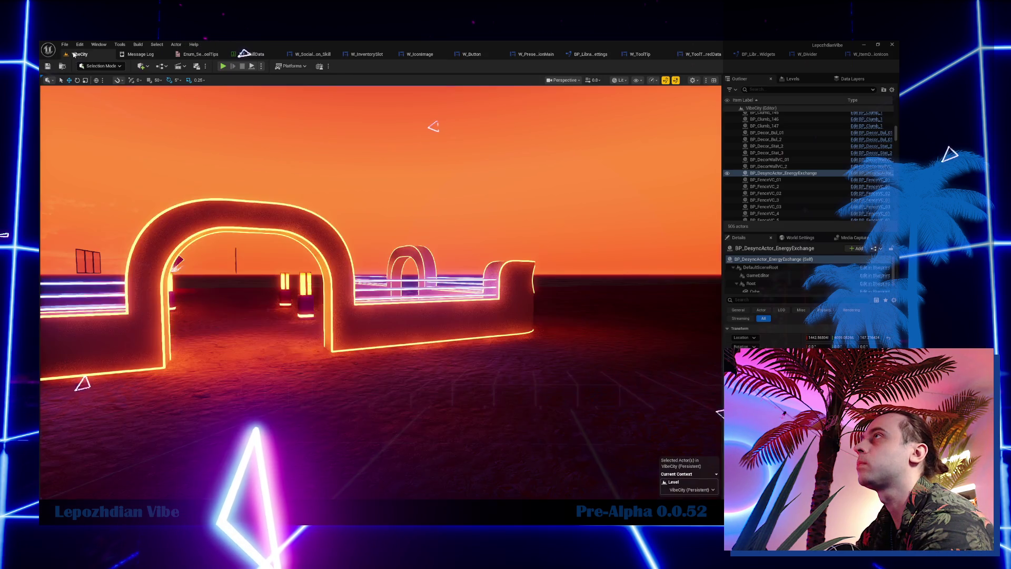
Start a play test of the level and unlock the teleport skill in the Q slot.
left_click(64, 44)
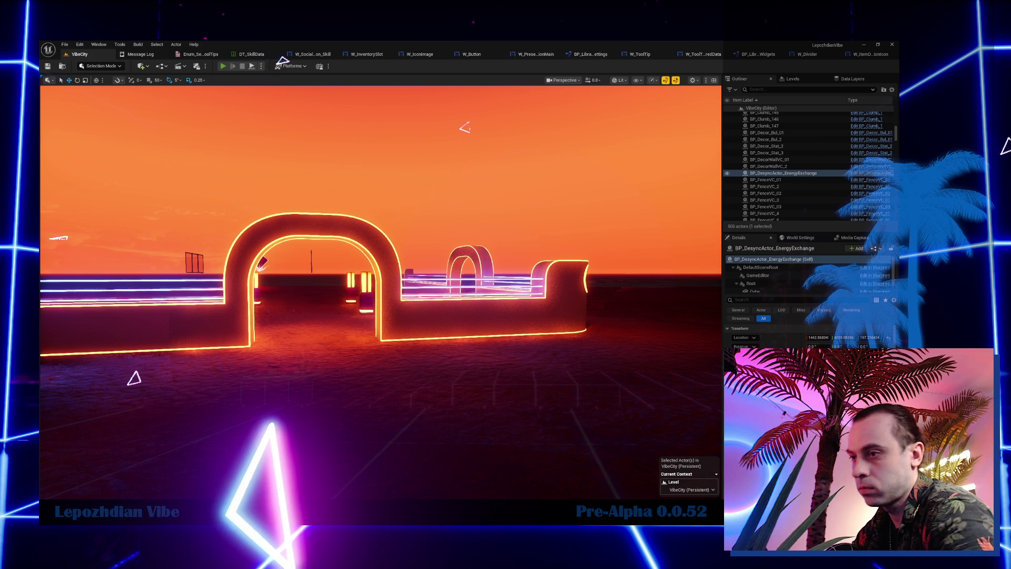
left_click(223, 66)
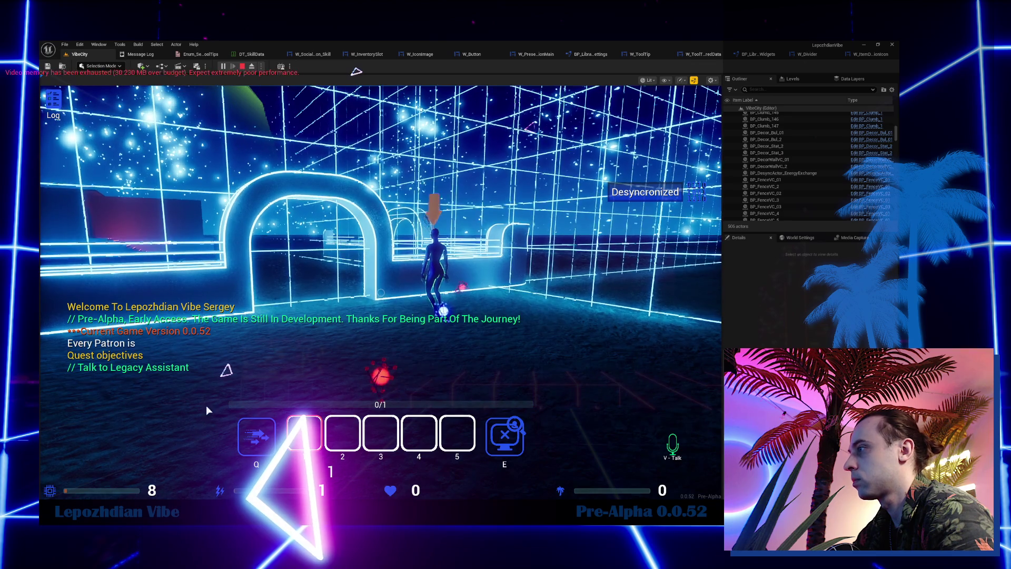
mouse_move(268, 429)
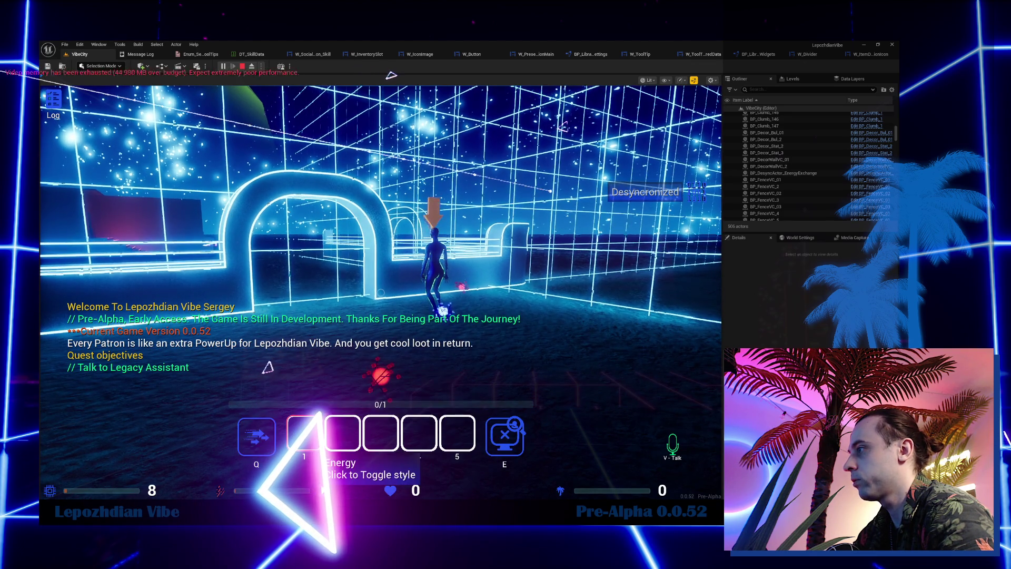
left_click(262, 440)
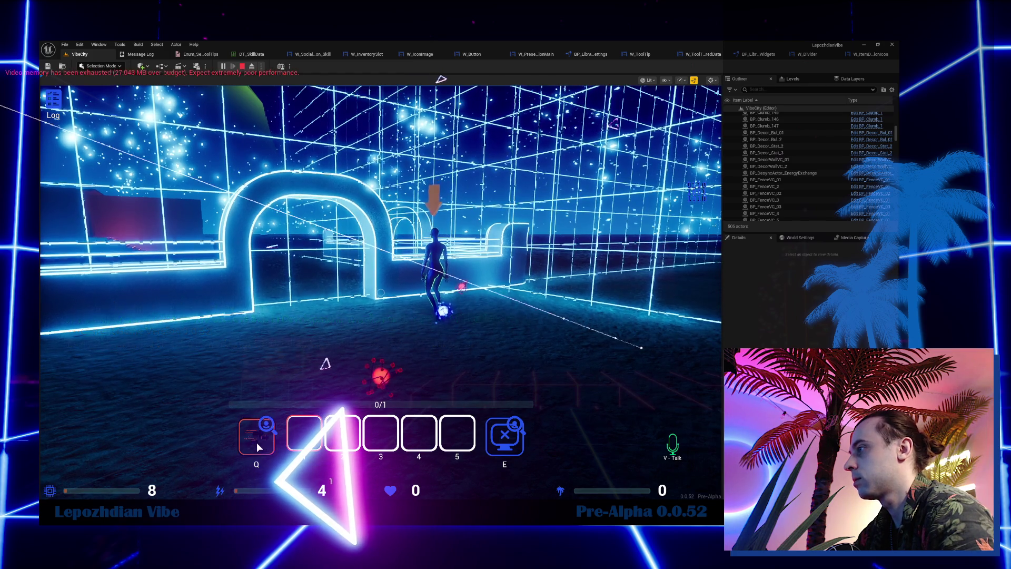
Check that the Q skill's tooltip shows Required Data 5, then stop the play test.
mouse_move(268, 426)
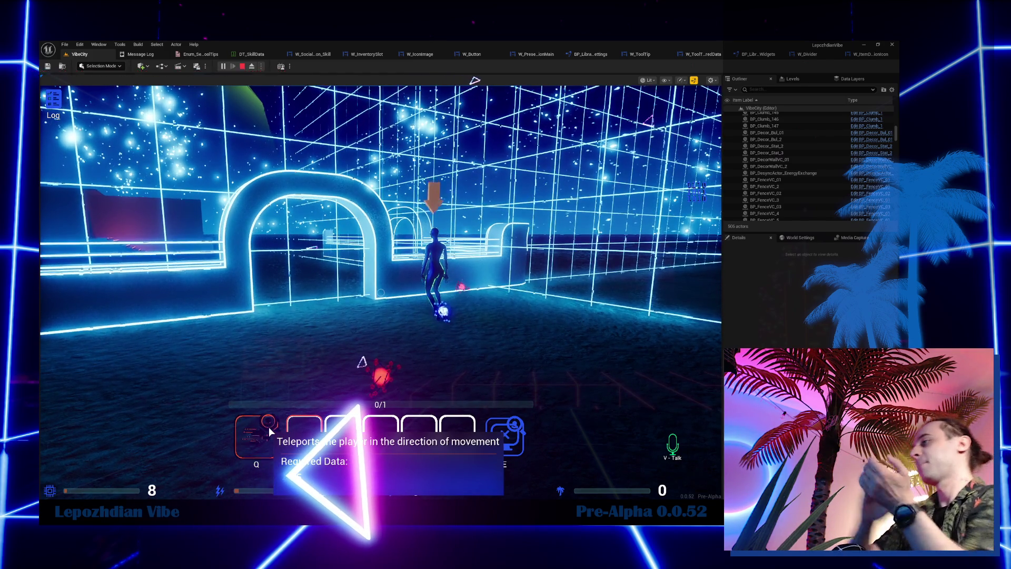
left_click(268, 426)
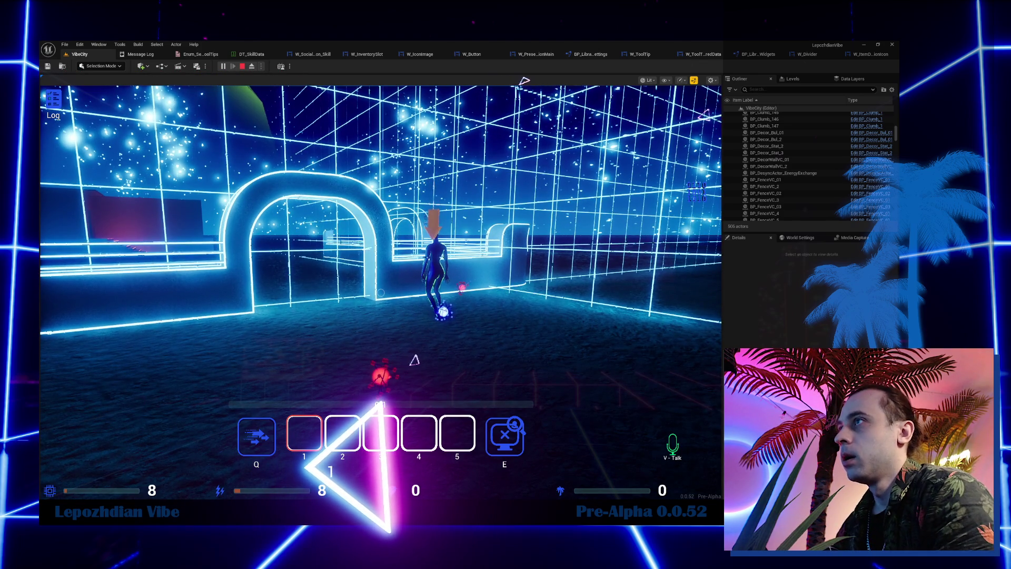
key("shift+F1")
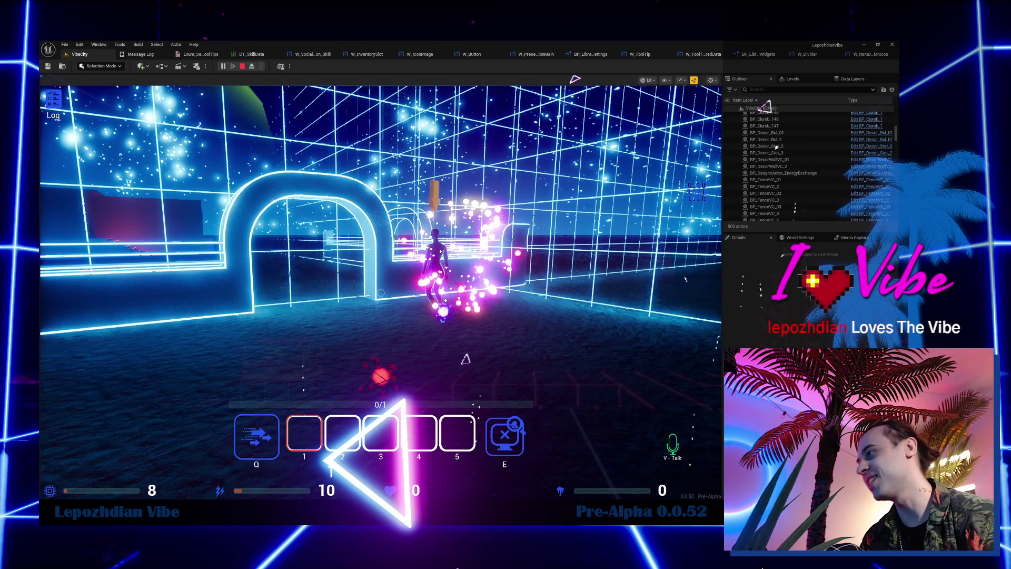
mouse_move(264, 429)
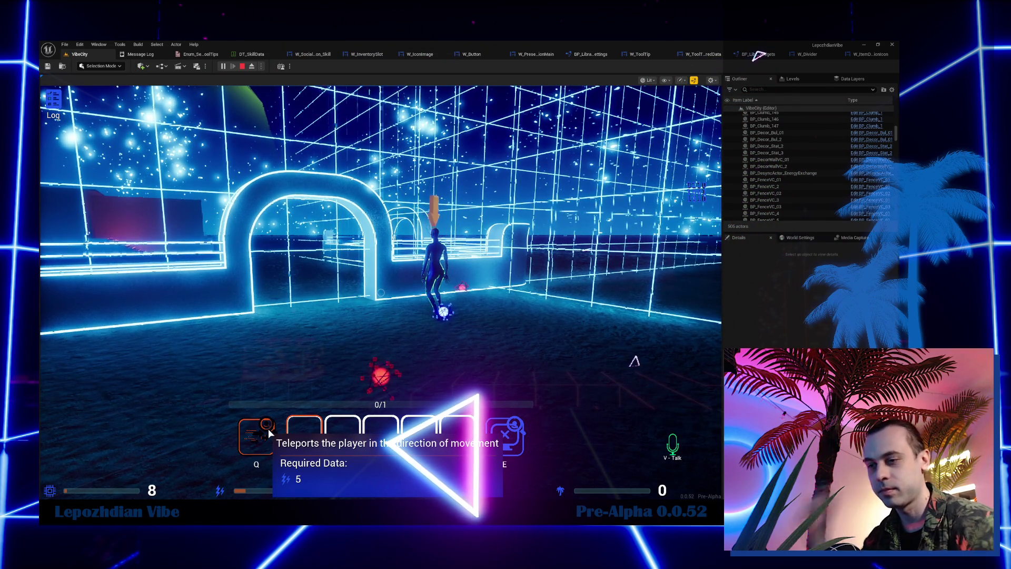
left_click(267, 429)
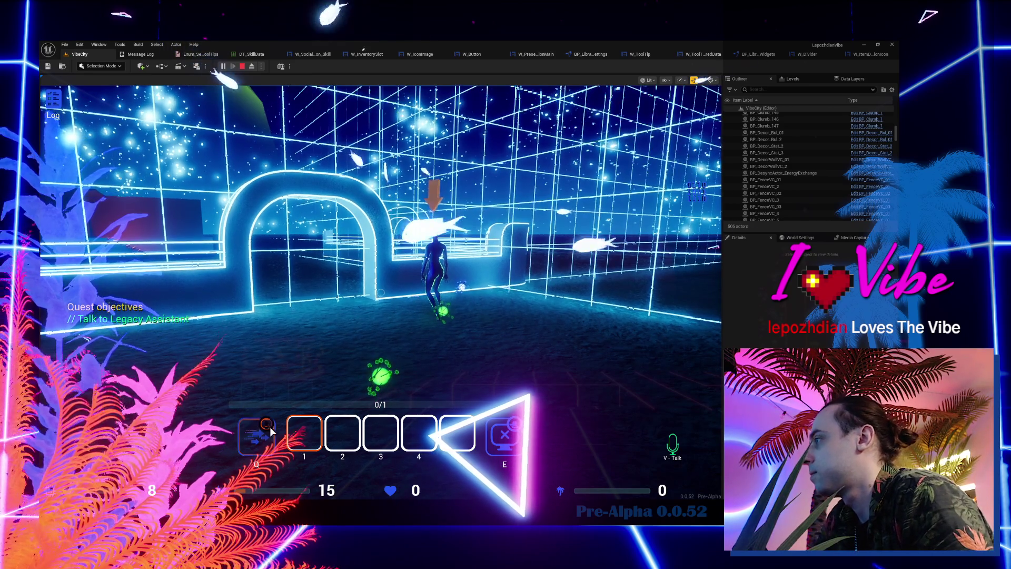
mouse_move(270, 427)
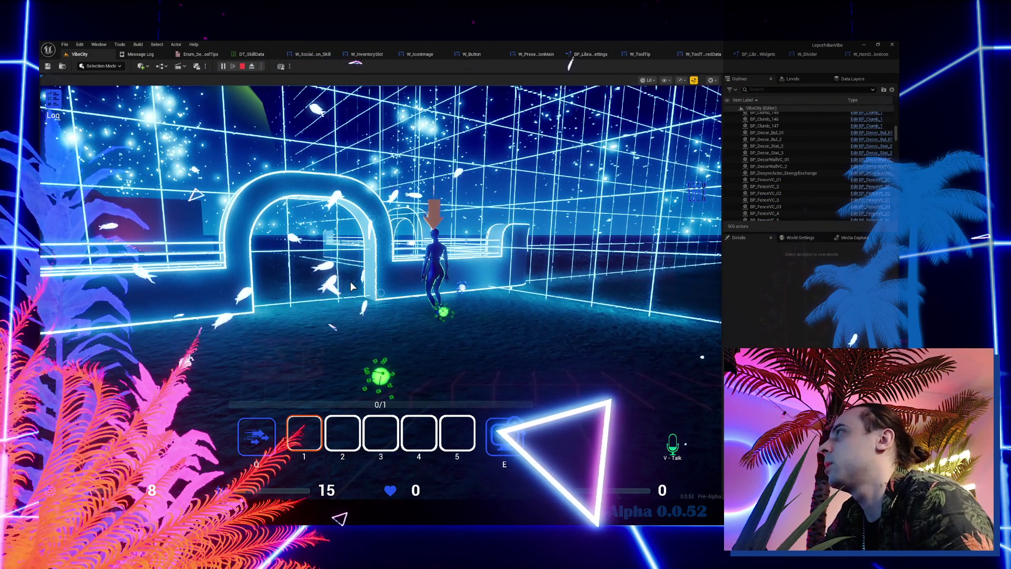
key("Escape")
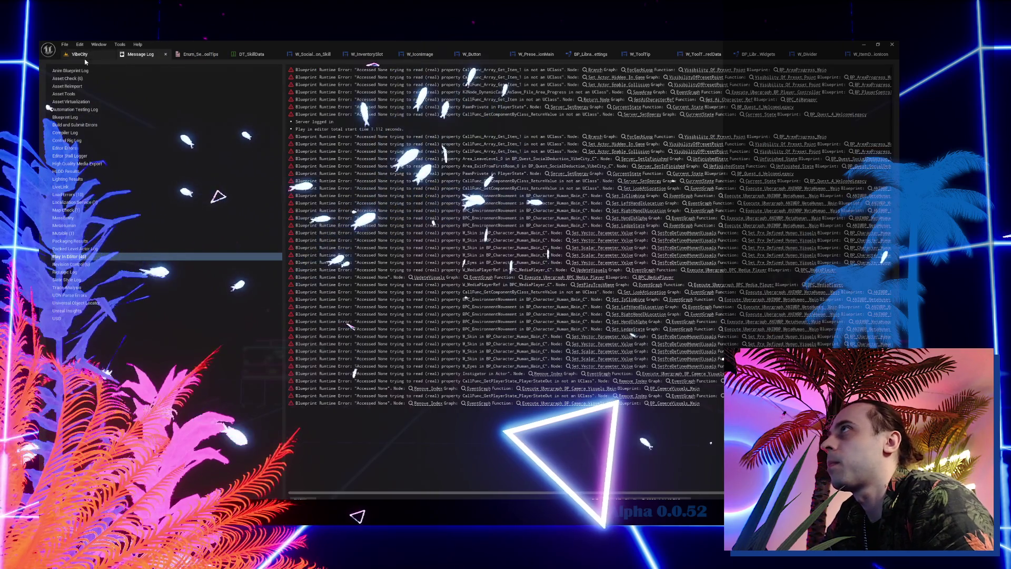
Go back to the VibeCity level and point the content browser at the top-level Content folder.
left_click(81, 54)
key("ctrl+space")
scroll(110, 356, "up", 10)
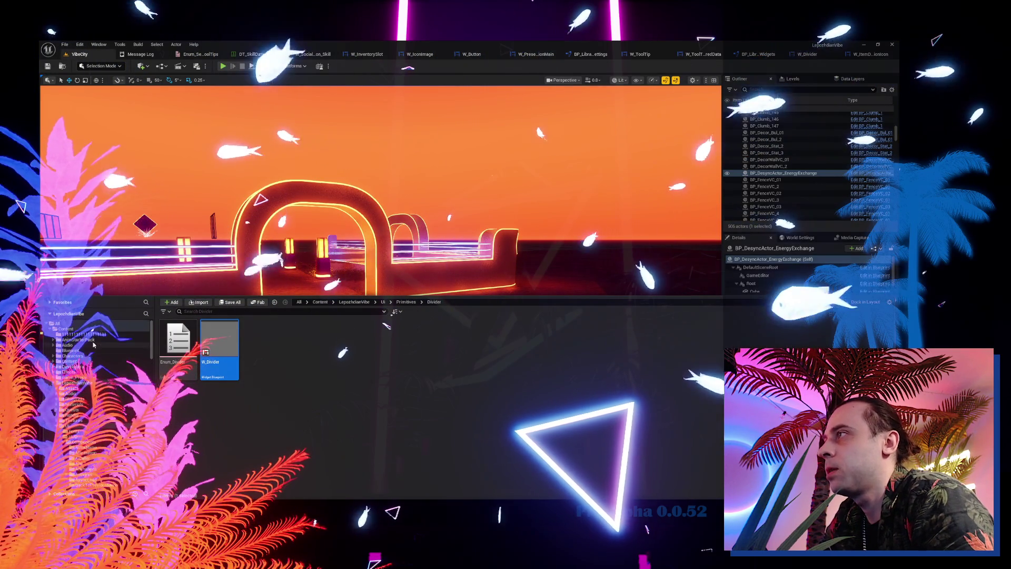
left_click(66, 329)
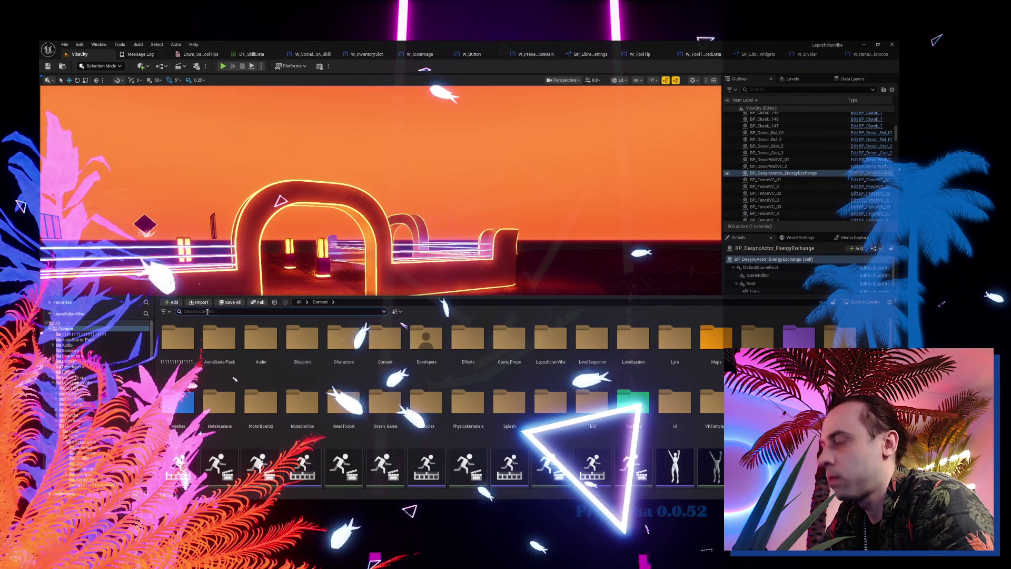
left_click(79, 54)
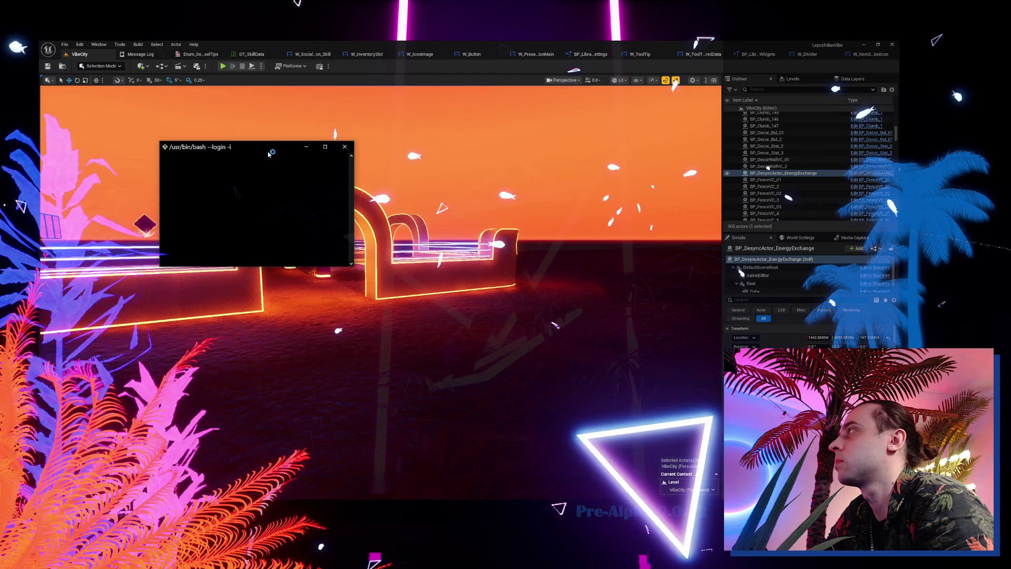
Enlarge the terminal and run git status on the LepozhdianVibe repository.
left_click_drag(355, 267, 674, 431)
type("git status")
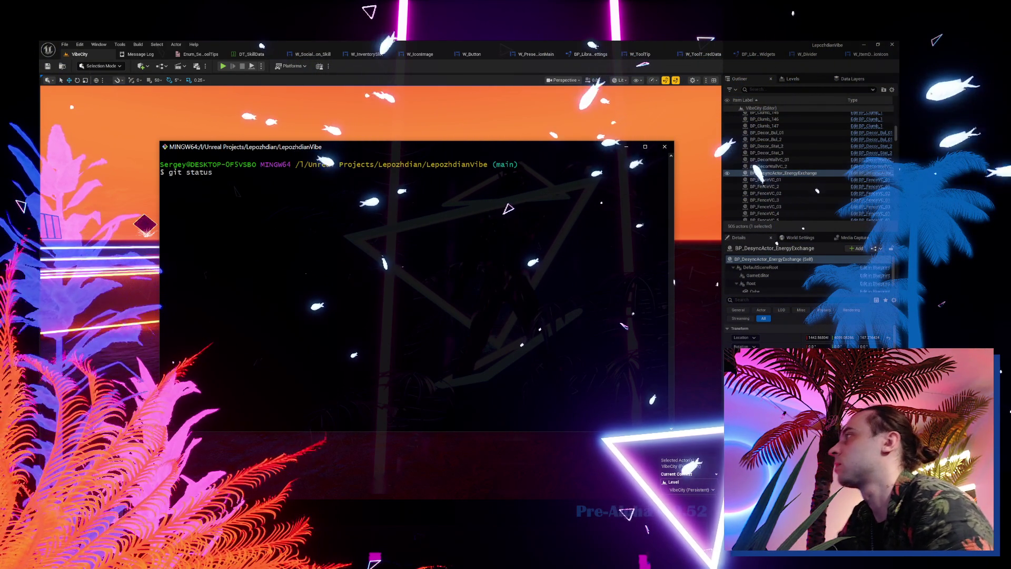
key("Return")
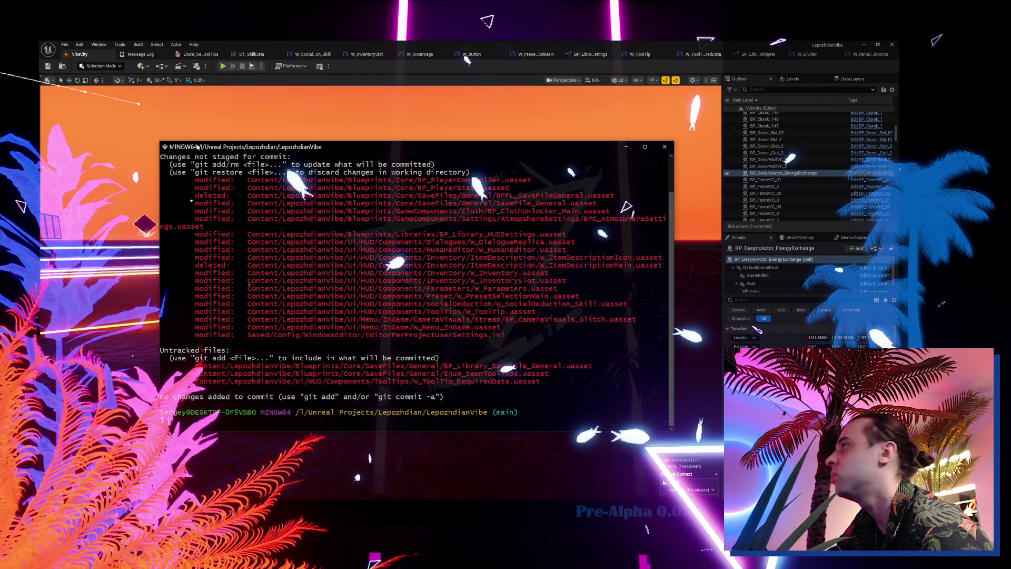
left_click_drag(160, 141, 73, 109)
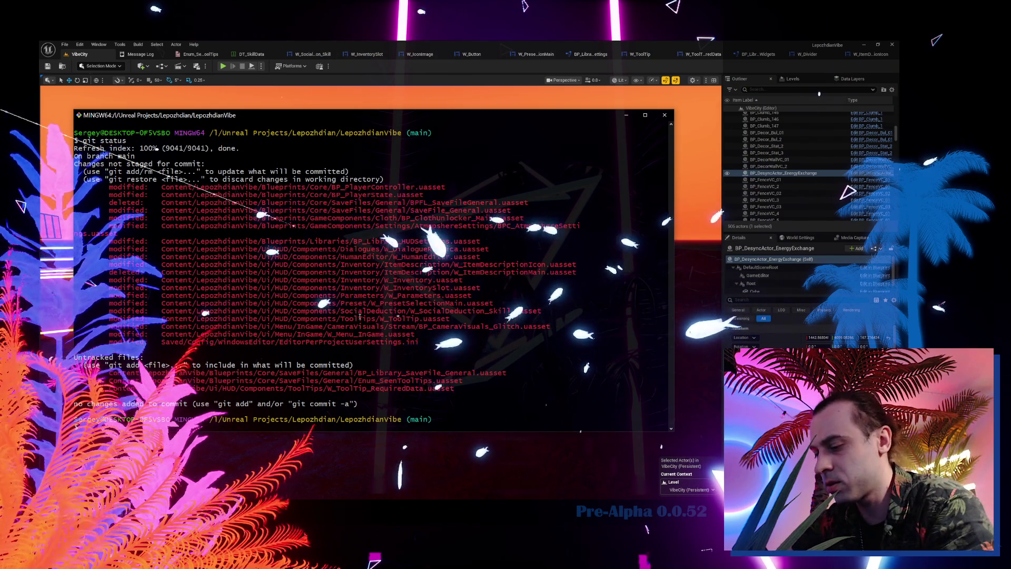
Stage the changes with git add and start typing the commit command.
type("git add .")
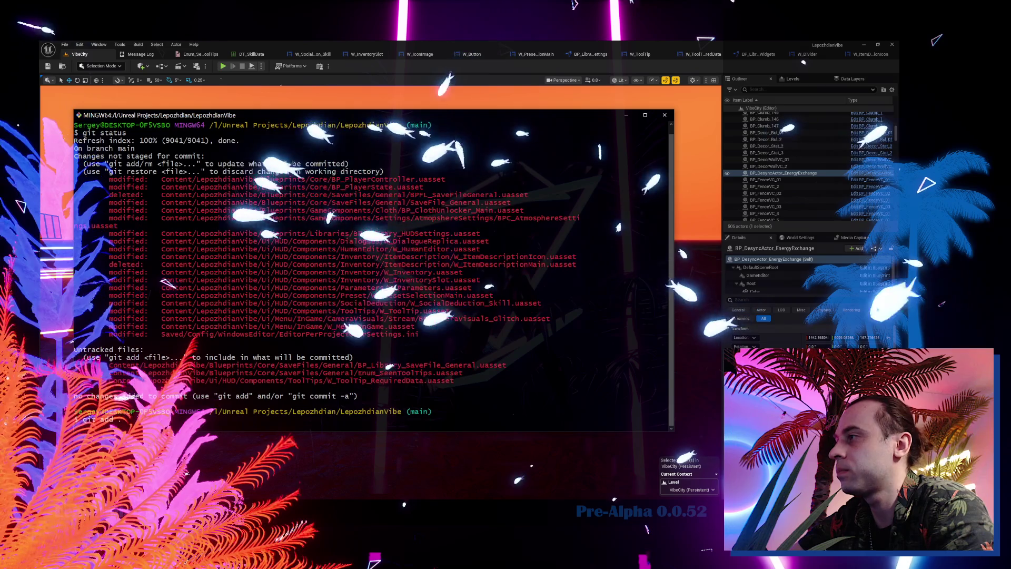
scroll(374, 271, "down", 1)
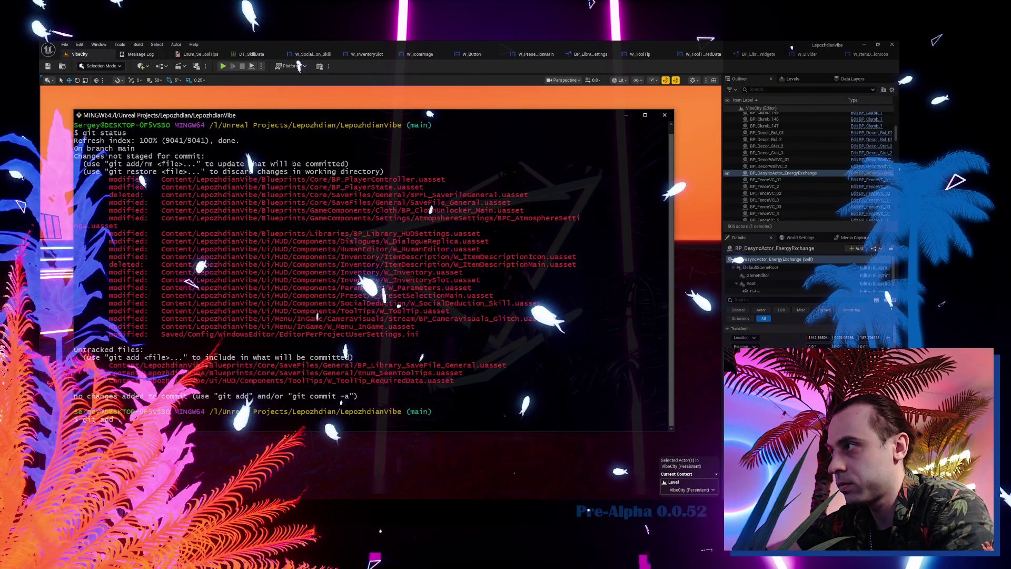
key("Return")
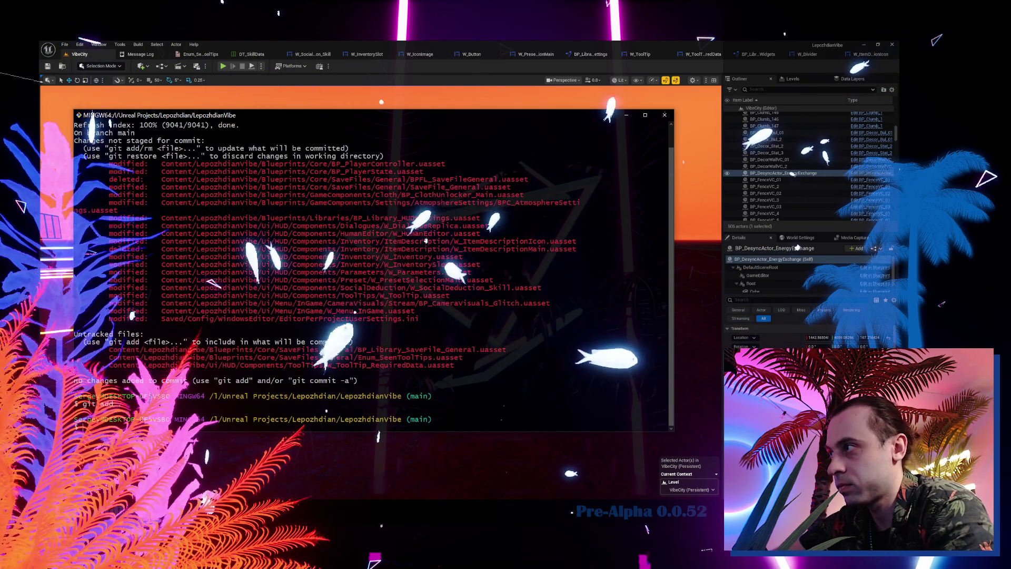
type("git commi")
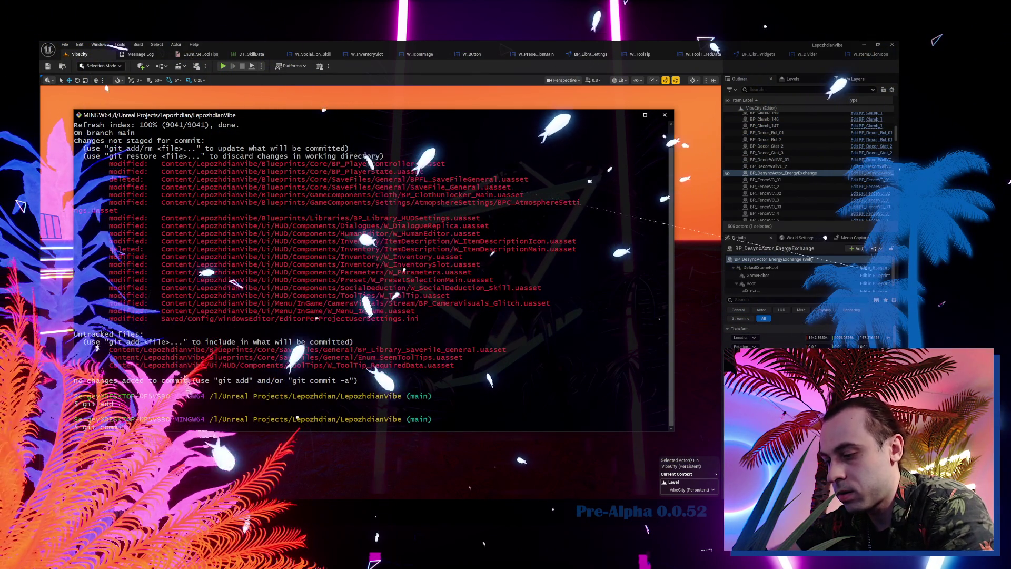
type("-m \"\"")
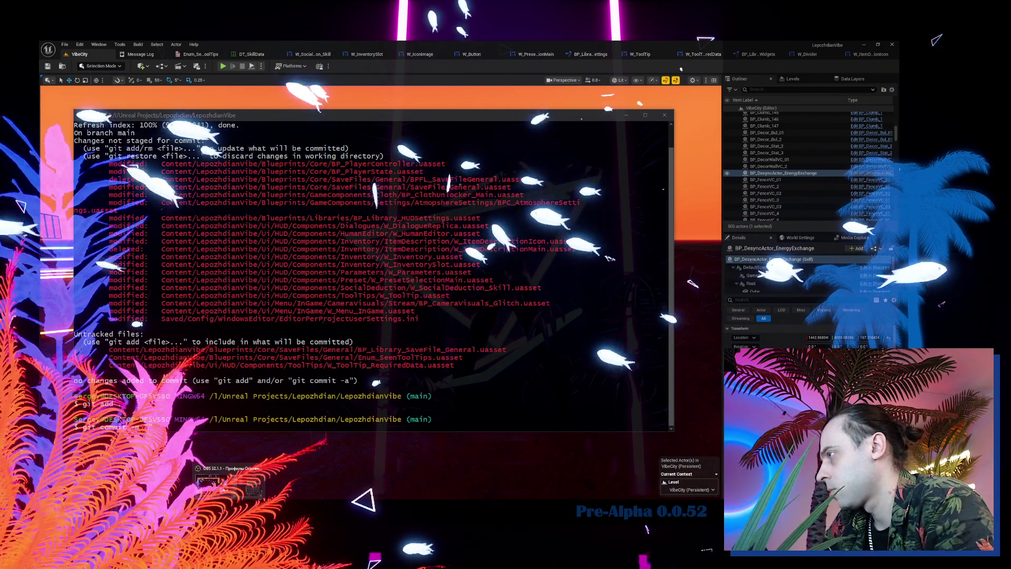
Bring the Obsidian 0.0.52 changelog note to the front.
mouse_move(245, 499)
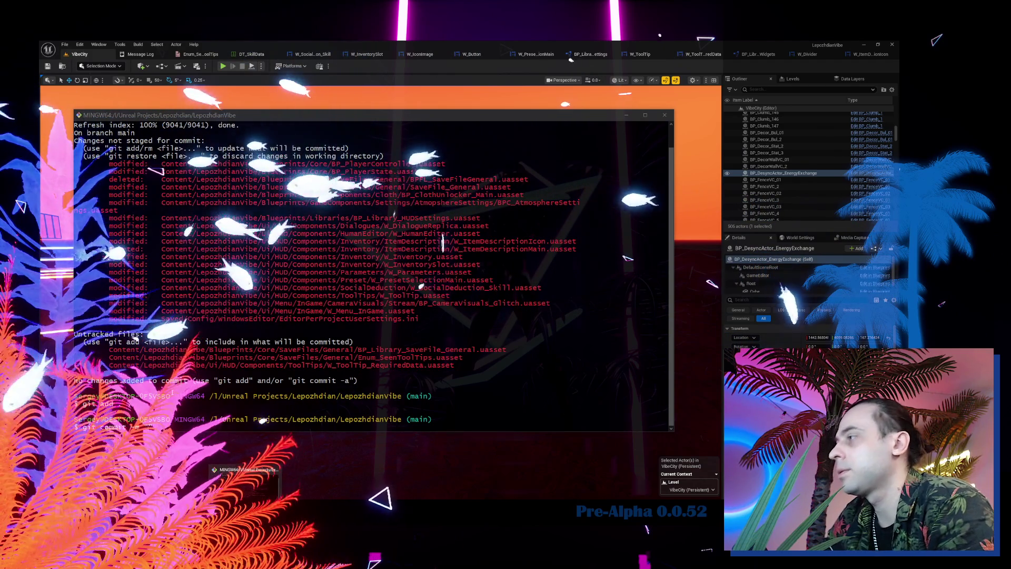
left_click(220, 475)
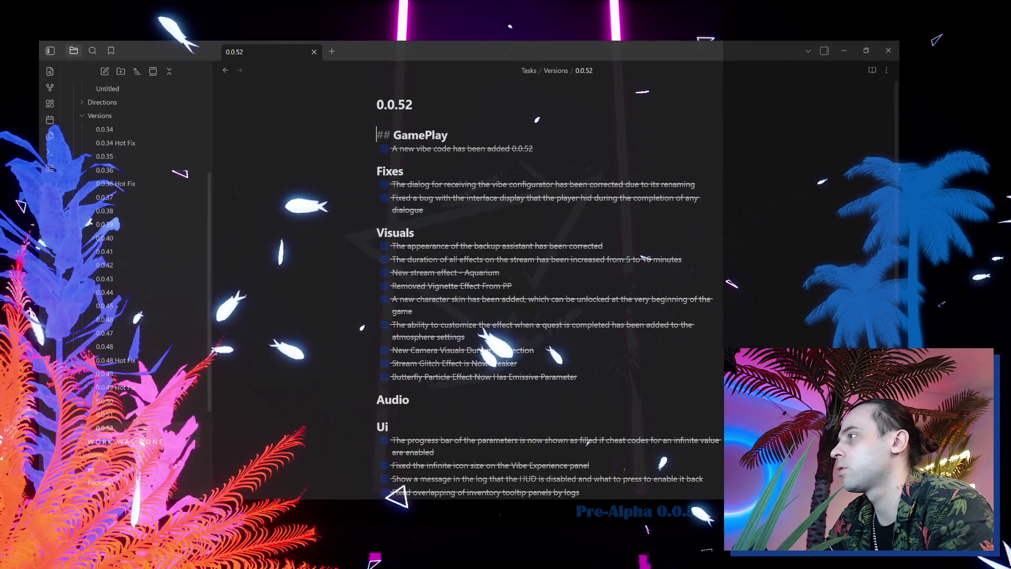
Paste the Ui entry into WORK.WAS.DONE and reword it to begin with 'Skills', dropping the period.
left_click(125, 441)
type("Item tooltips now show what the item does and its cost, and the resource cost tooltip text has been reduced.")
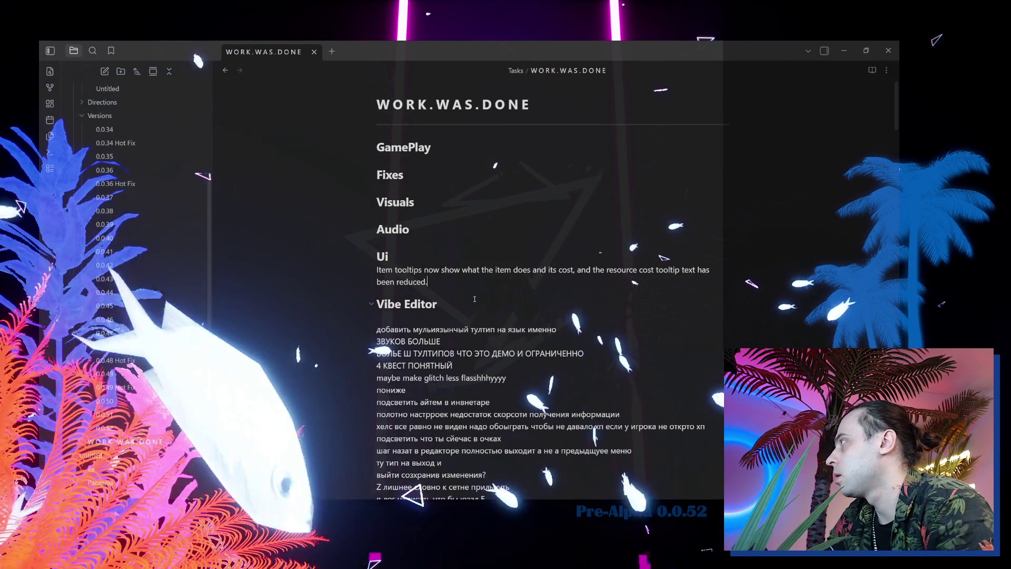
left_click(377, 270)
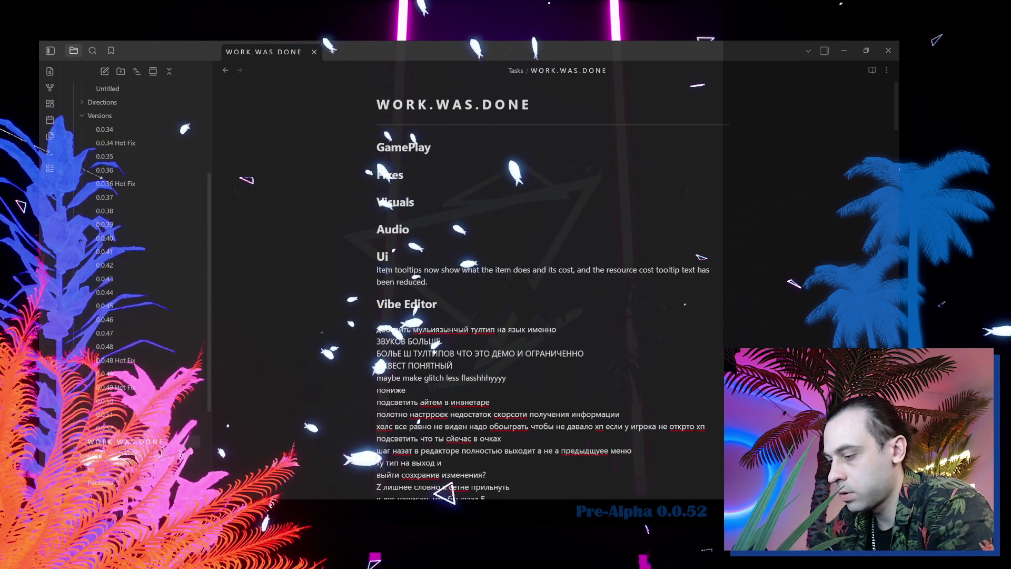
key("BackSpace")
type("Sk")
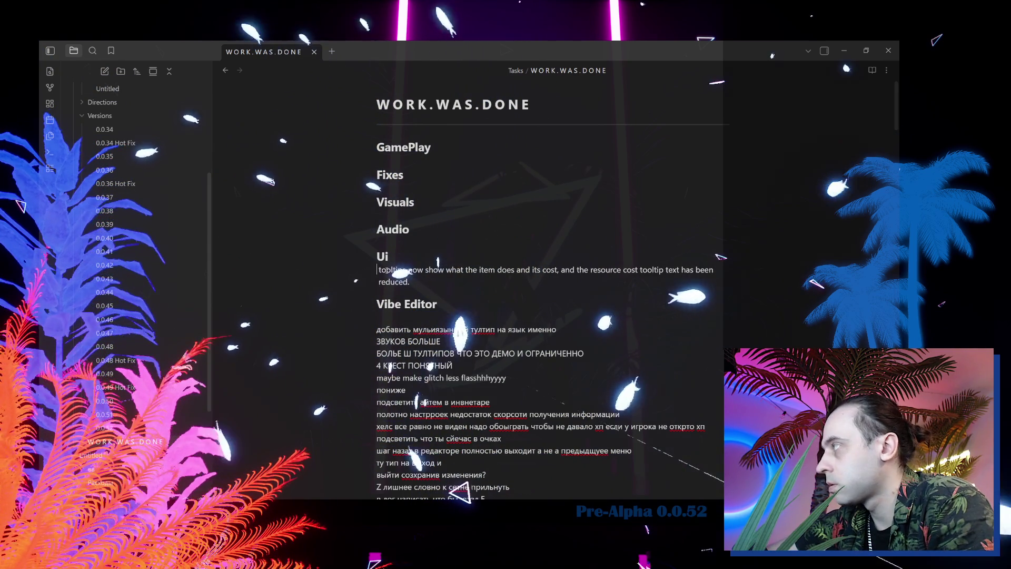
type("ills")
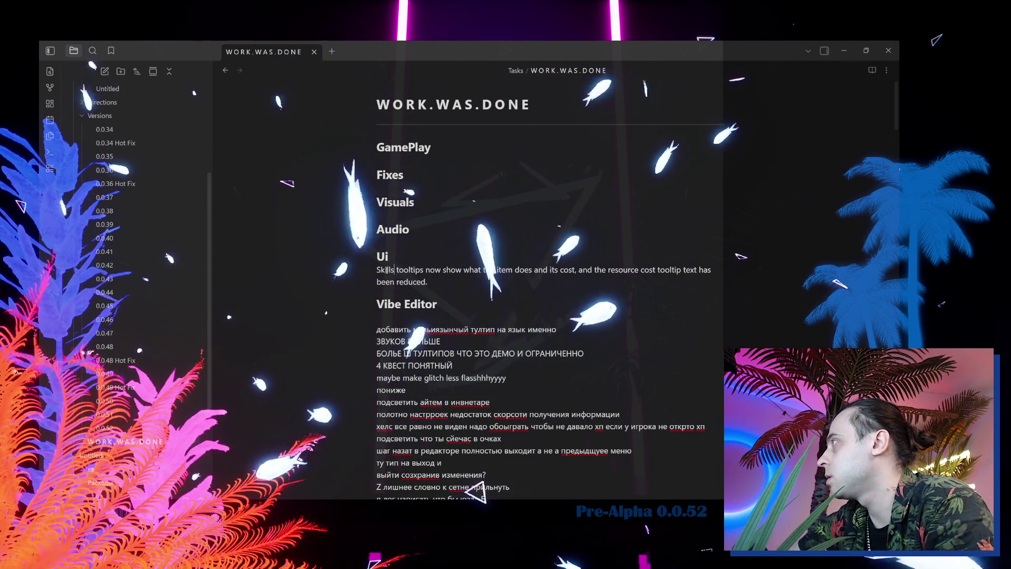
key("ctrl+Right")
key("ctrl+Right")
key("ctrl+Right")
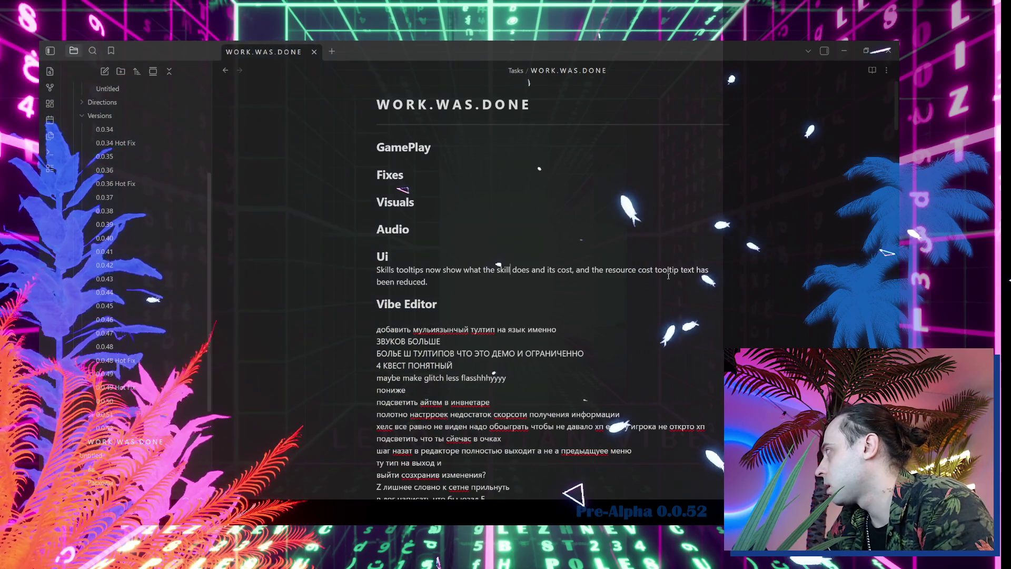
left_click(435, 281)
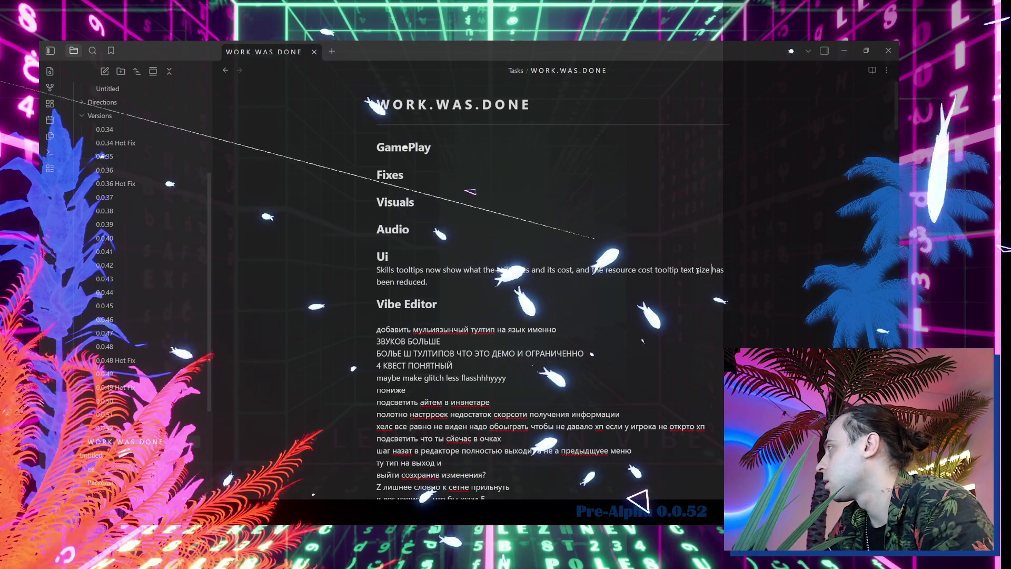
key("BackSpace")
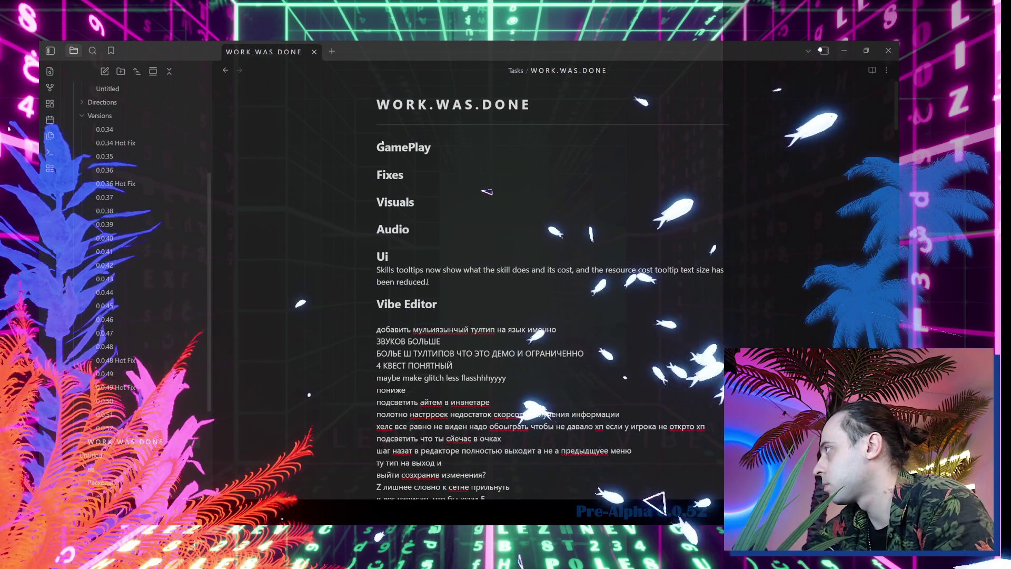
Turn the Ui entry into a completed task and copy its text.
left_click_drag(378, 270, 425, 282)
key("ctrl+c")
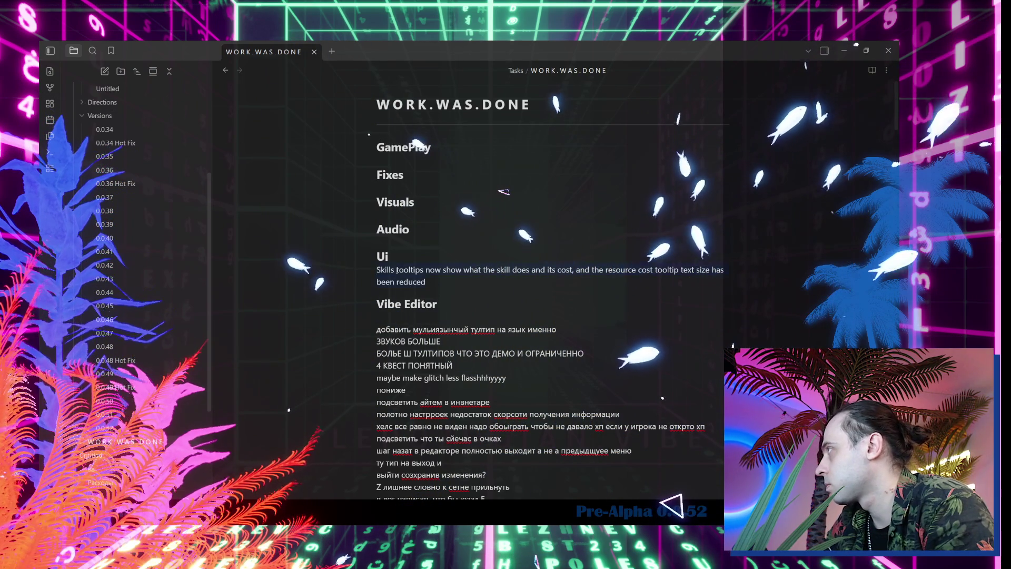
right_click(400, 275)
mouse_move(463, 350)
left_click(561, 378)
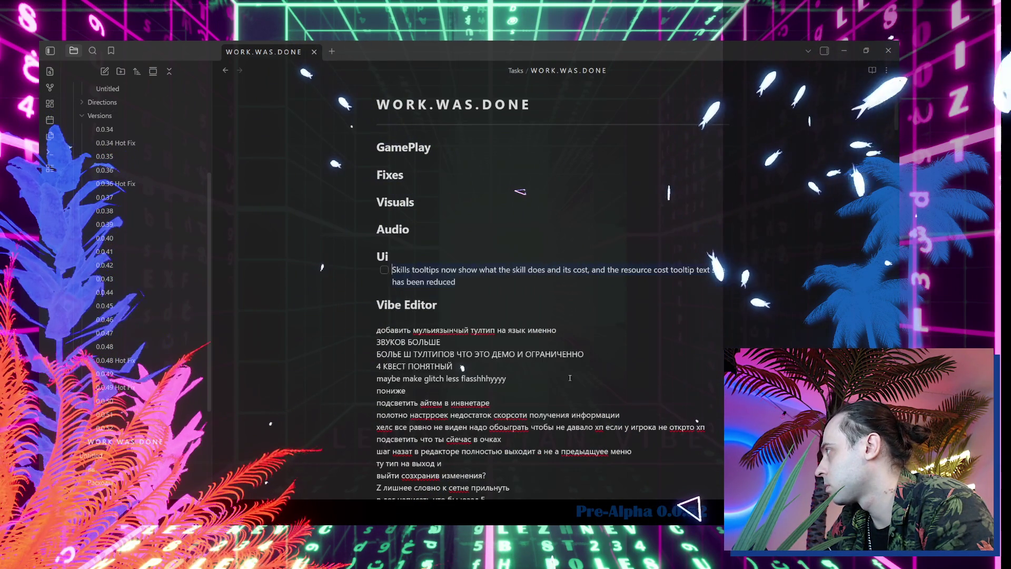
right_click(436, 283)
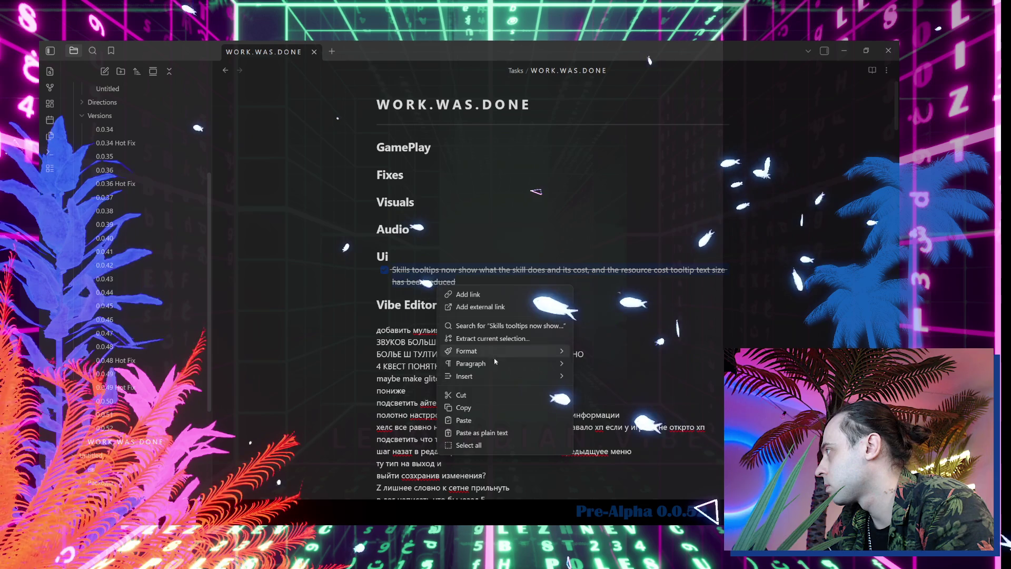
left_click(474, 409)
key("alt+Tab")
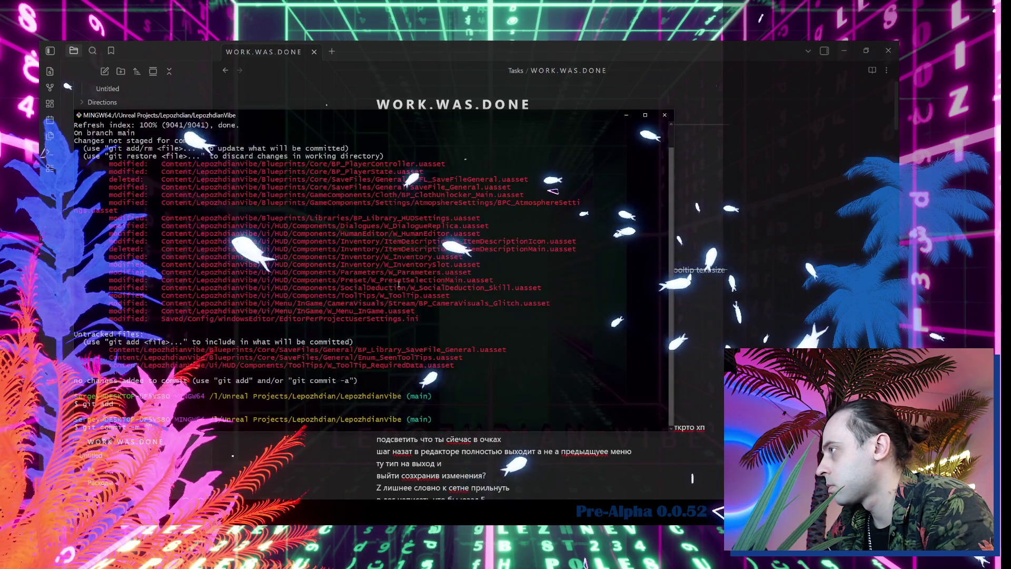
Commit the 23 changed files with the pasted skill-tooltip entry as message, then minimize Obsidian.
key("shift+Insert")
key("Return")
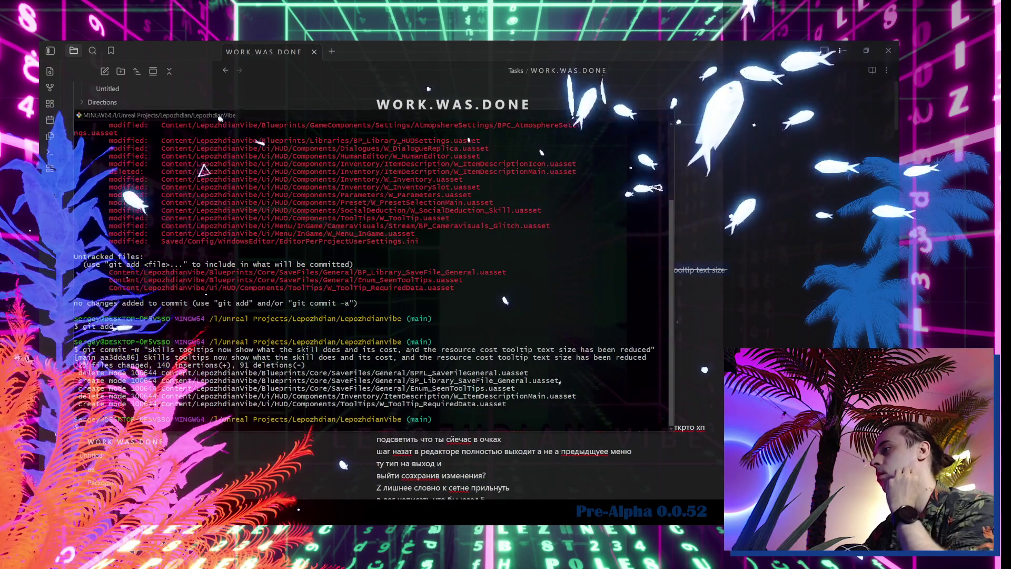
left_click(855, 52)
left_click(845, 51)
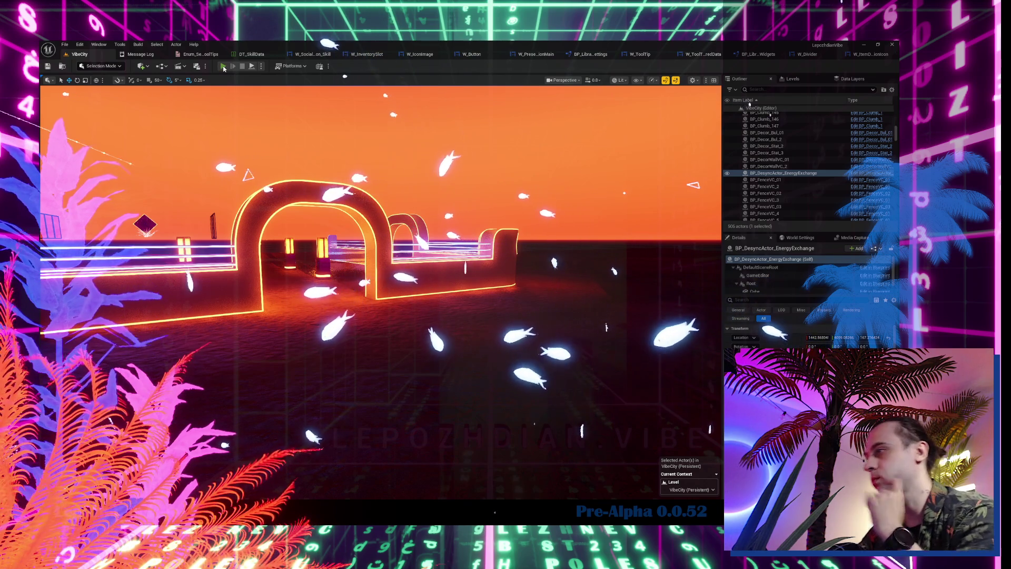
Start a play session, trade energy for health, and look through the Cheat Codes panel.
key("alt+p")
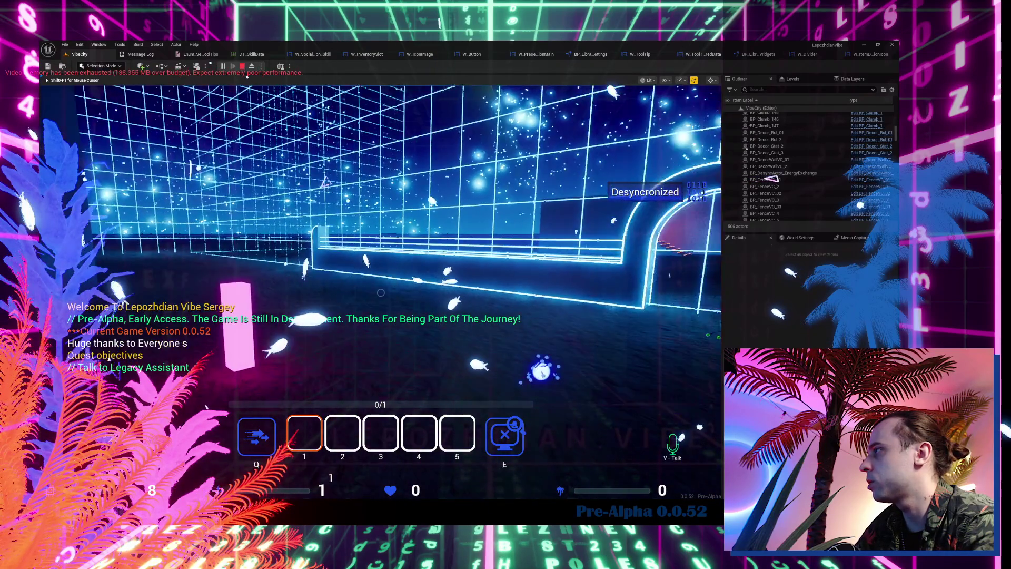
key("f")
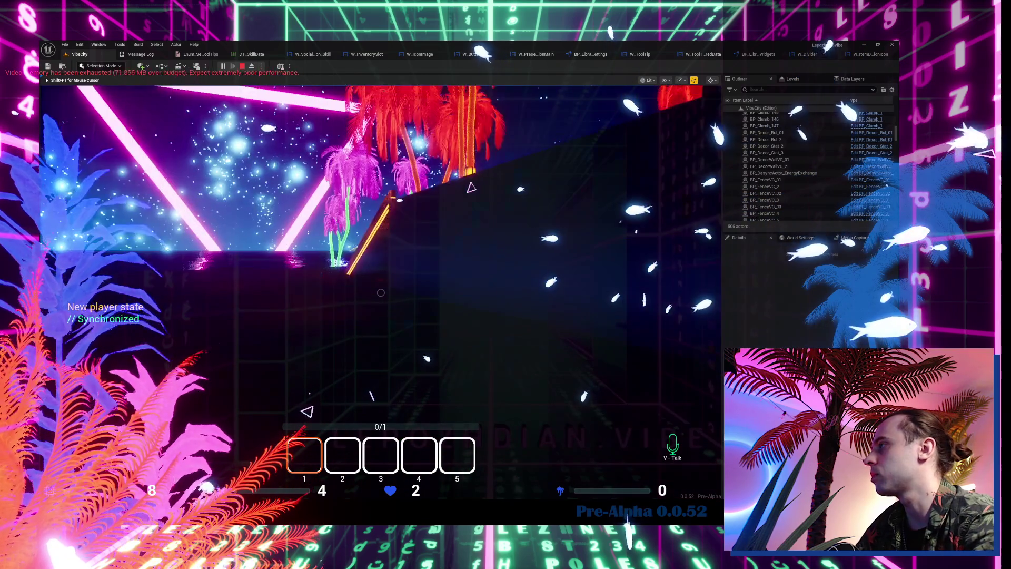
key("Escape")
left_click(317, 333)
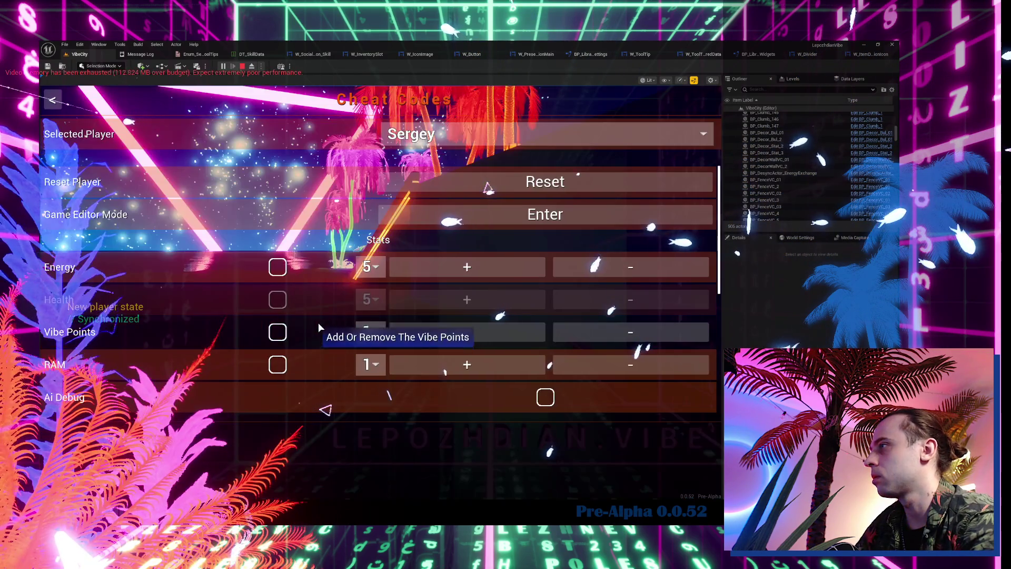
scroll(290, 363, "down", 3)
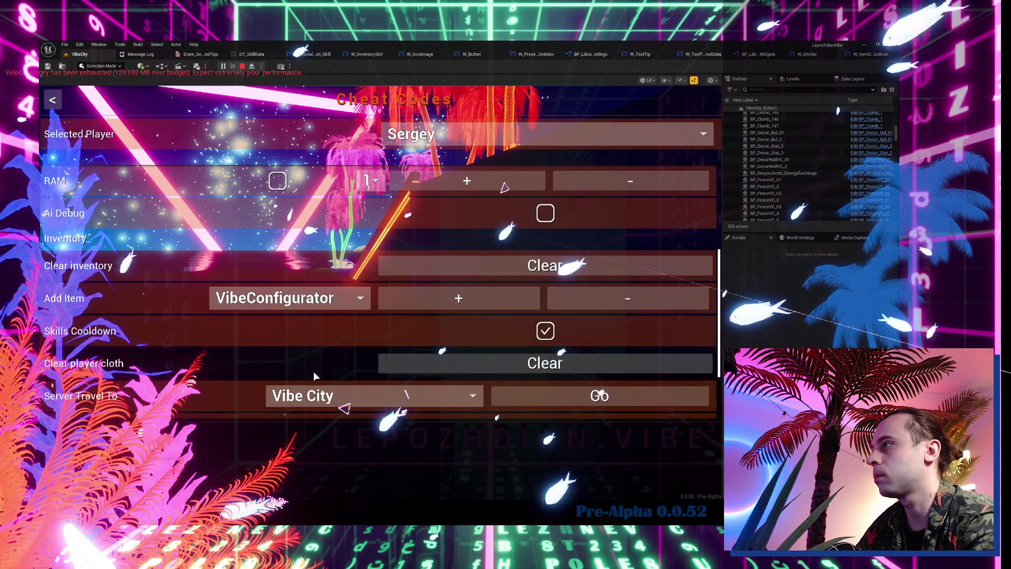
key("Escape")
key("Escape")
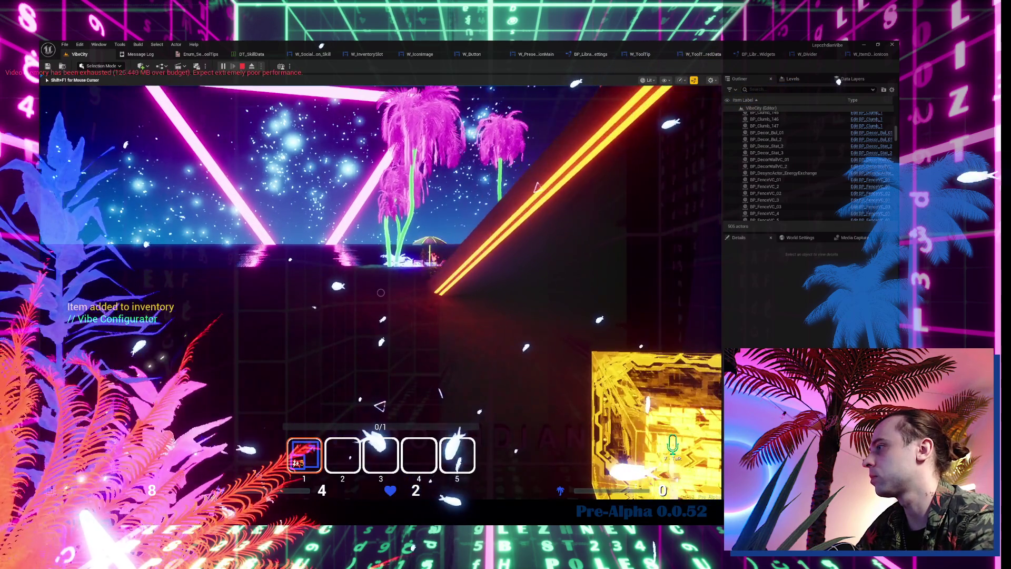
Enable Infinite Energy in Cheat Codes, then scan and set the vibe at Palm View.
key("Escape")
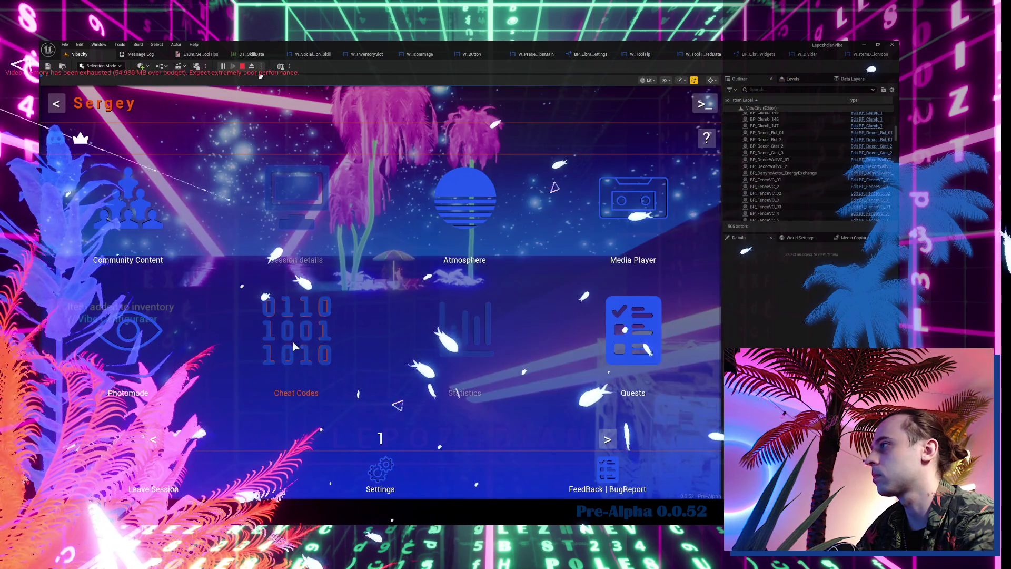
left_click(293, 343)
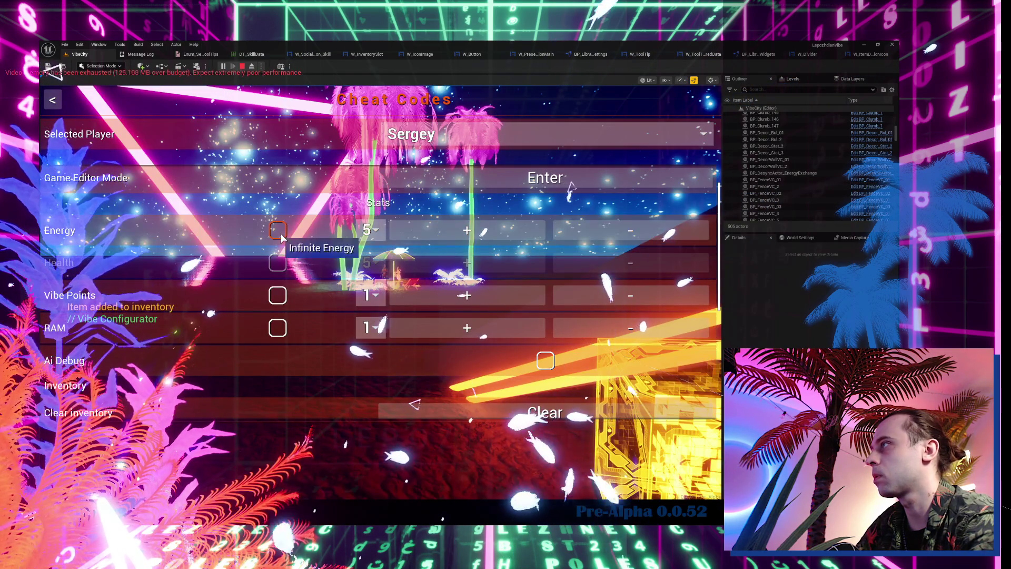
left_click(278, 231)
key("Escape")
key("Escape")
key("e")
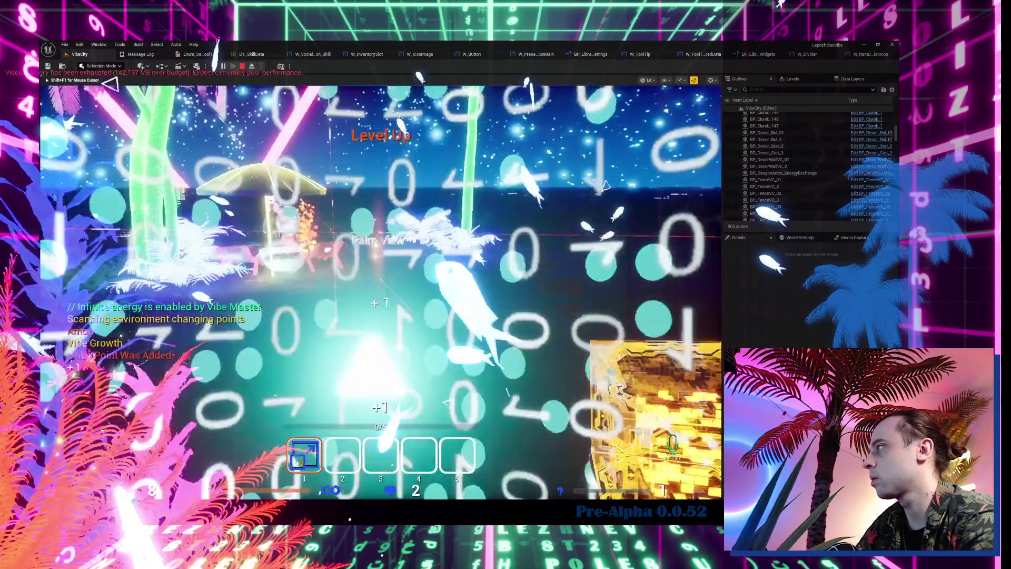
key("e")
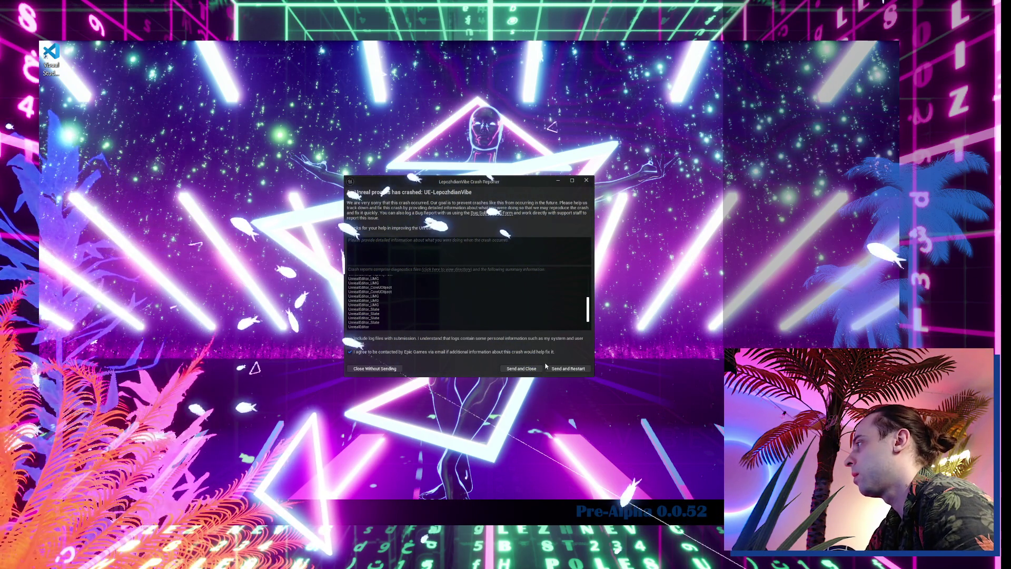
Send the access-violation crash report and restart the editor.
left_click(568, 369)
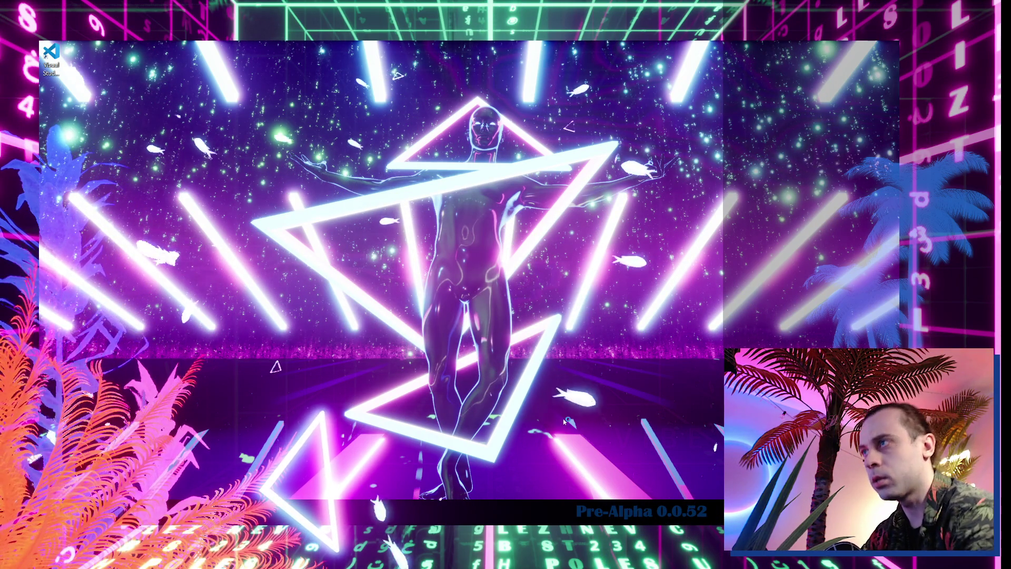
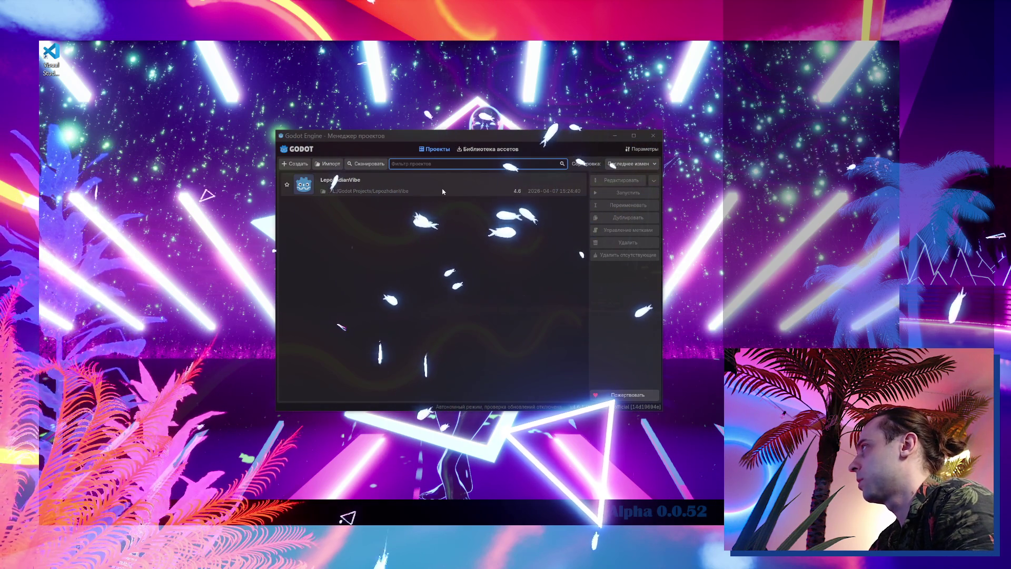
Select the LepozhdianVibe project, bring the Unreal Editor splash forward, and open the project for editing.
left_click(444, 190)
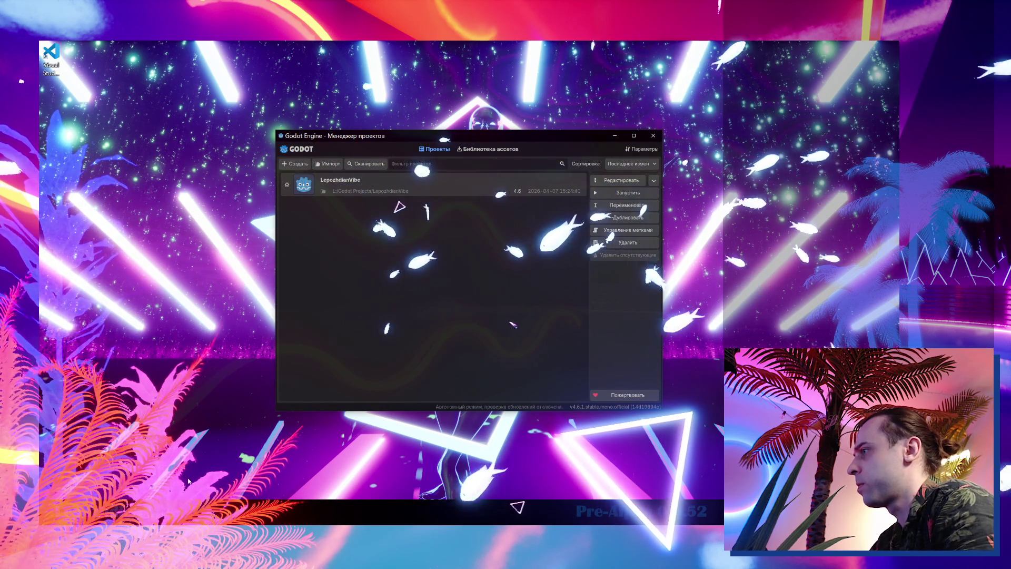
left_click(179, 513)
left_click(216, 483)
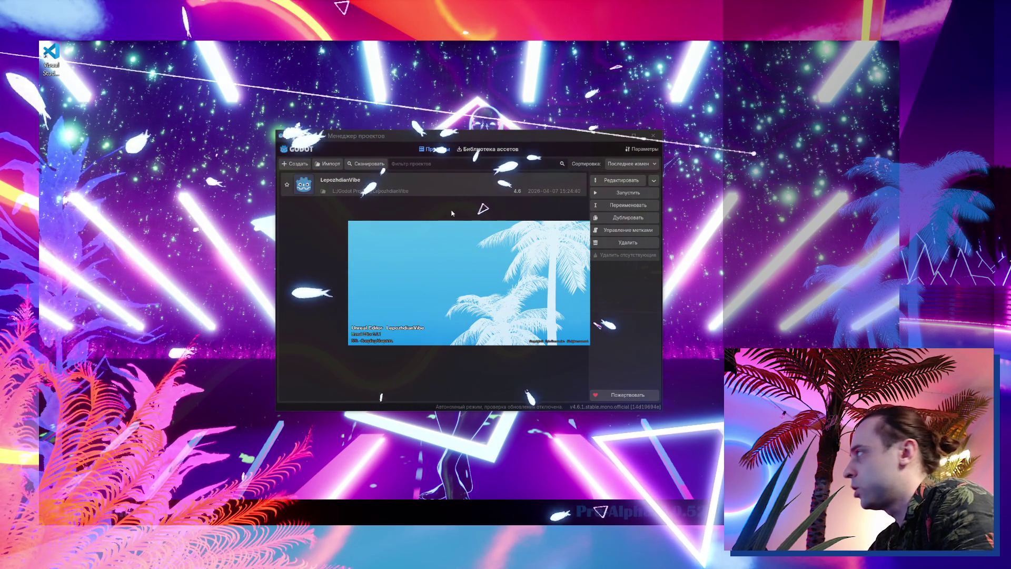
double_click(445, 183)
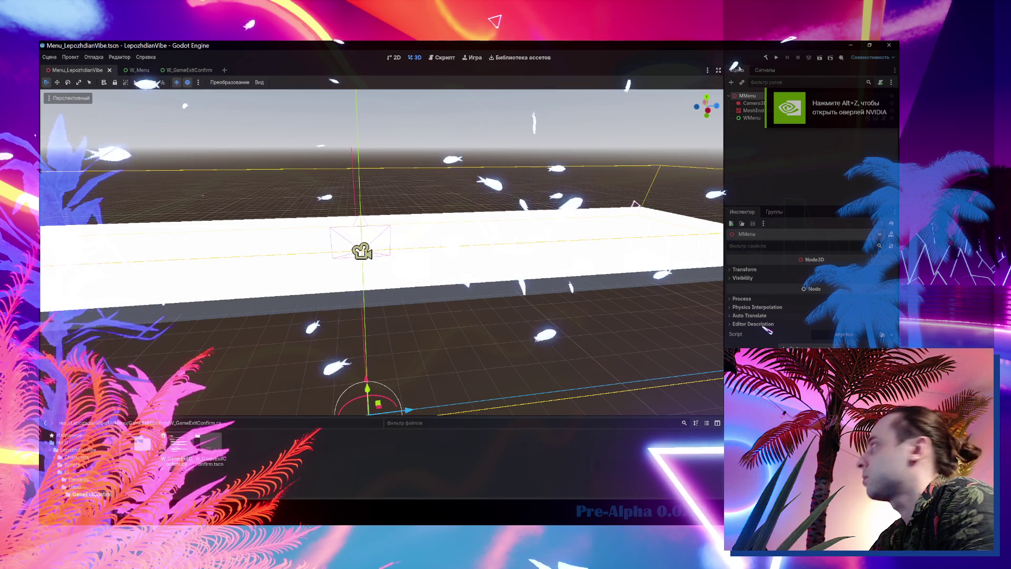
Run the Menu_LepozhdianVibe scene in a debug game window.
left_click(819, 59)
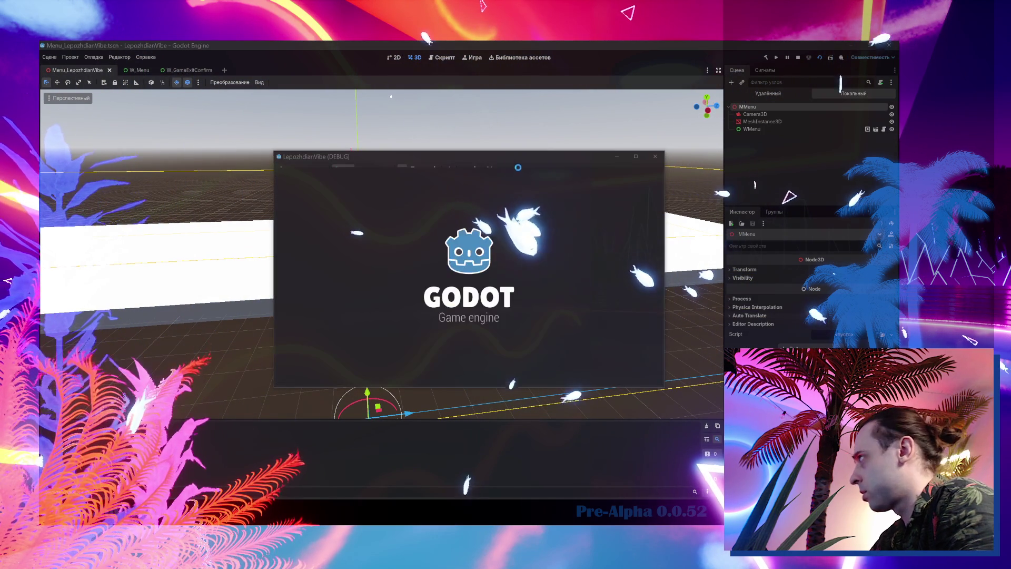
Move the game window aside, cancel the EXIT confirmation three times, then answer Yes to quit.
left_click_drag(525, 157, 456, 146)
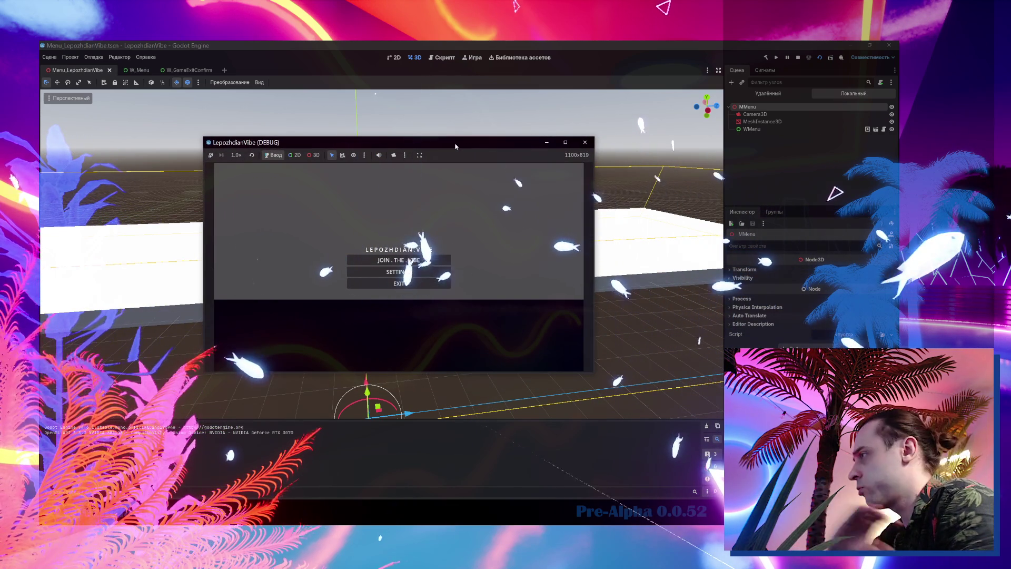
left_click(477, 203)
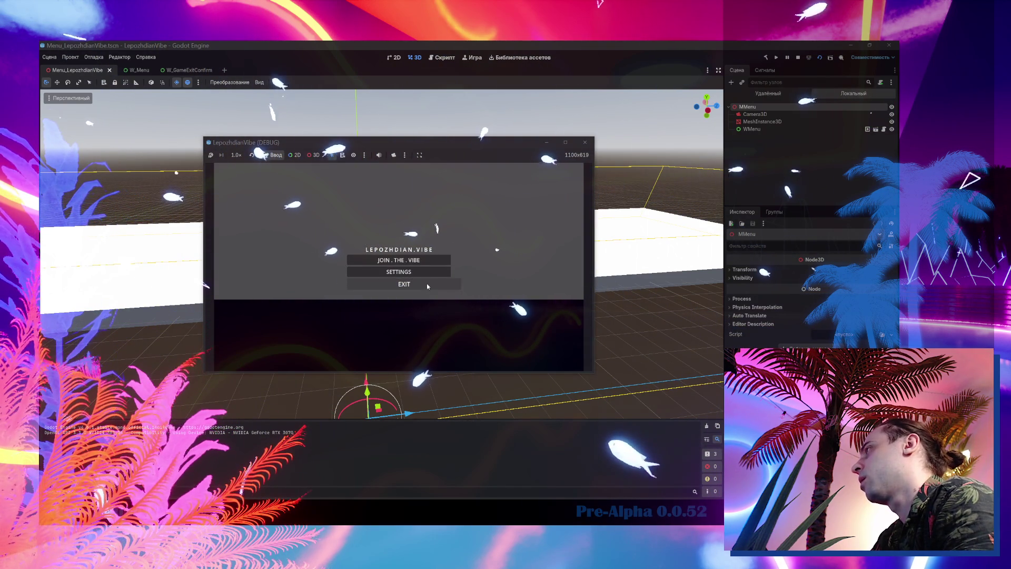
left_click(427, 283)
left_click(406, 272)
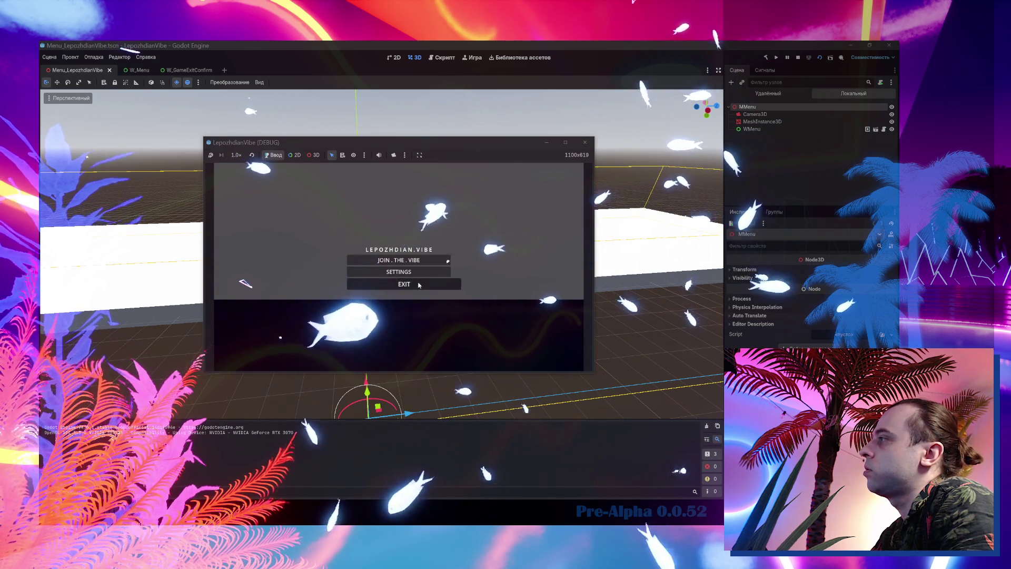
left_click(418, 284)
left_click(407, 273)
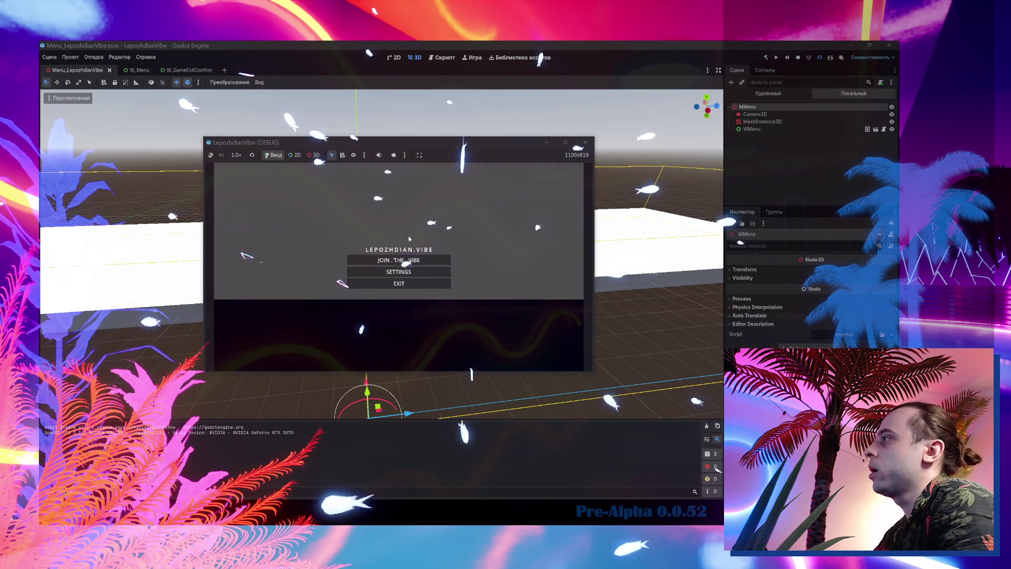
left_click(438, 284)
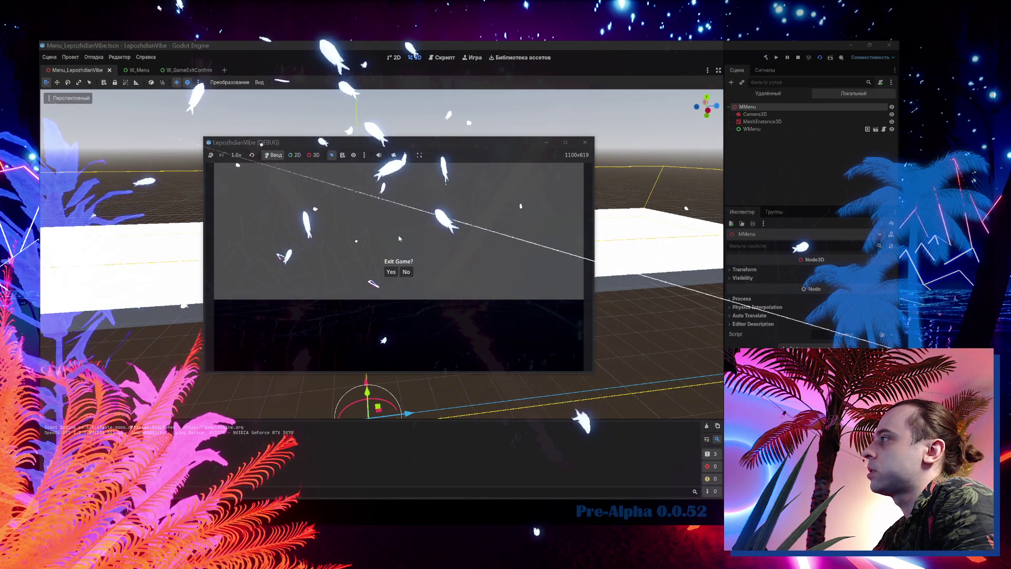
left_click(408, 272)
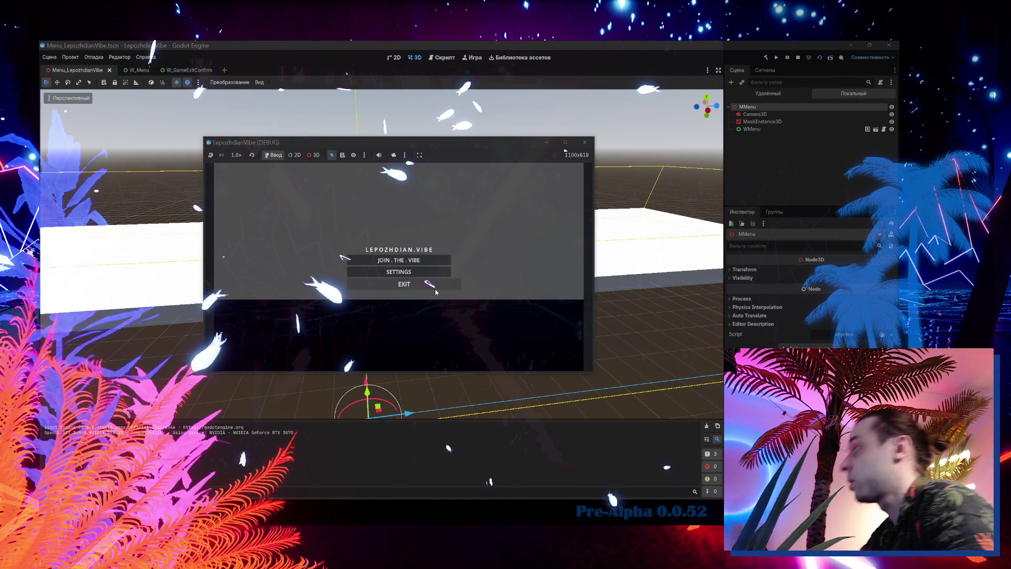
left_click(435, 289)
left_click(389, 272)
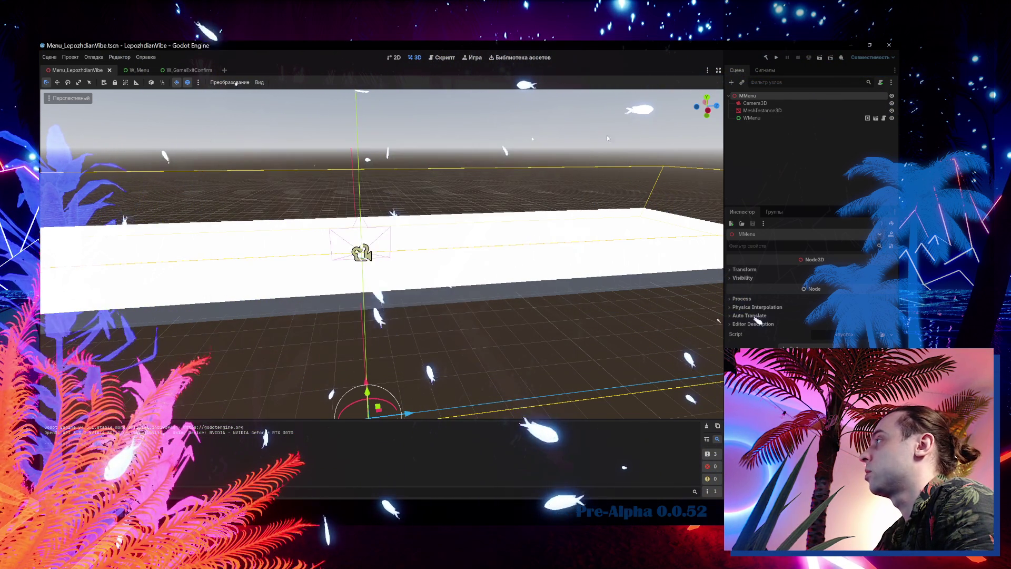
Rerun the menu scene, shift the game window left, and decline the EXIT prompt repeatedly.
left_click(818, 58)
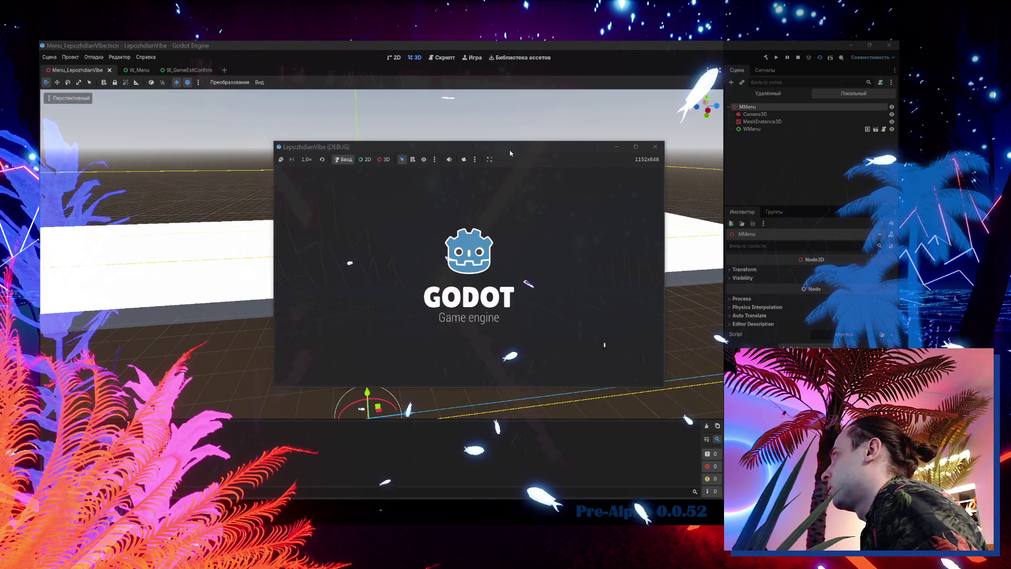
left_click_drag(507, 149, 407, 152)
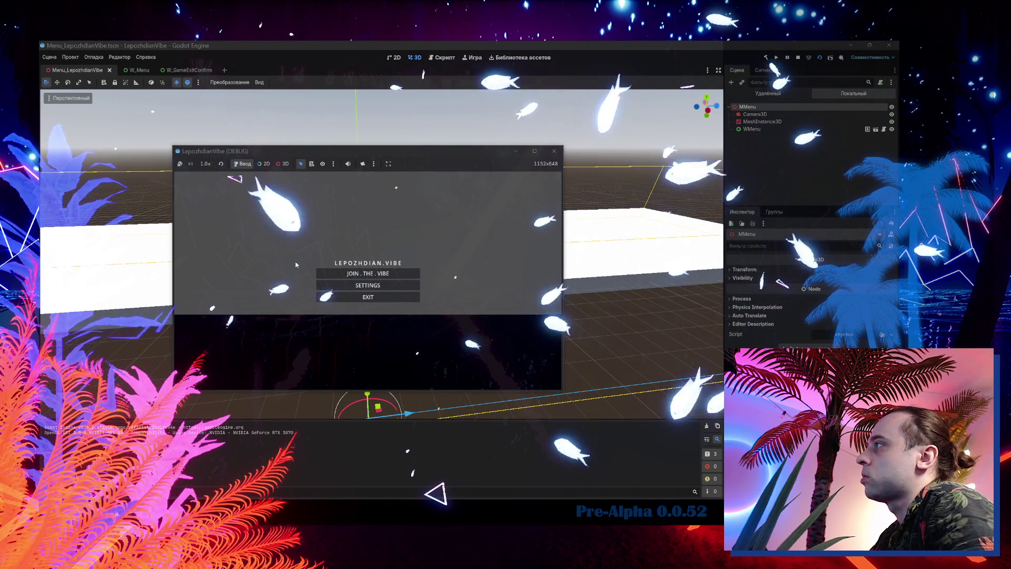
left_click(380, 299)
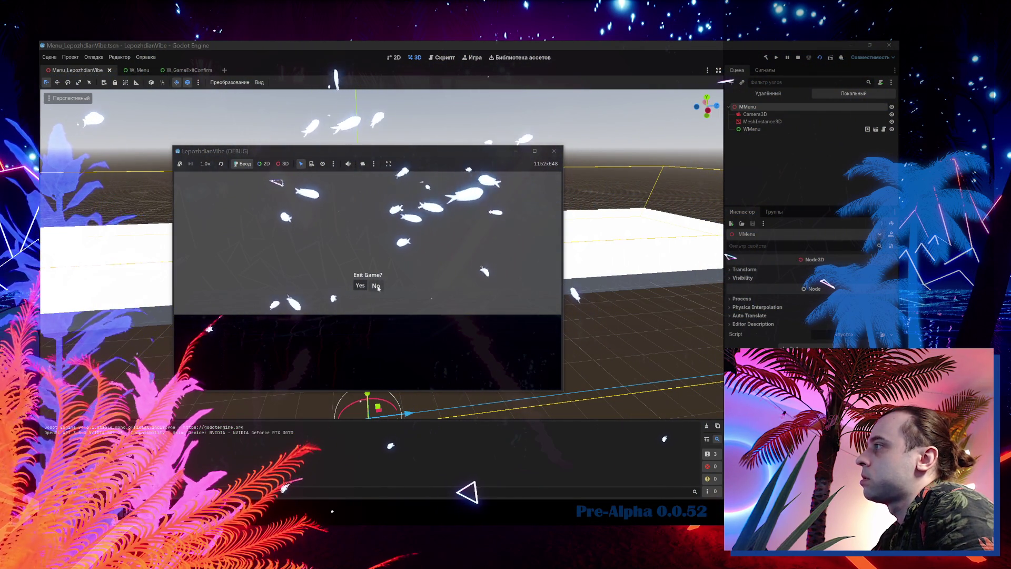
left_click(377, 287)
left_click(382, 299)
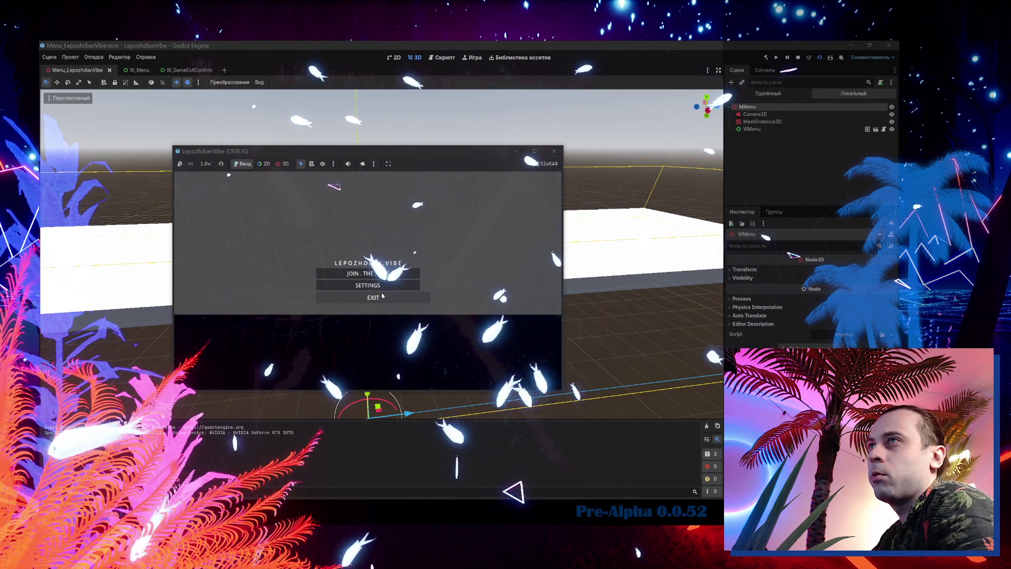
left_click(381, 297)
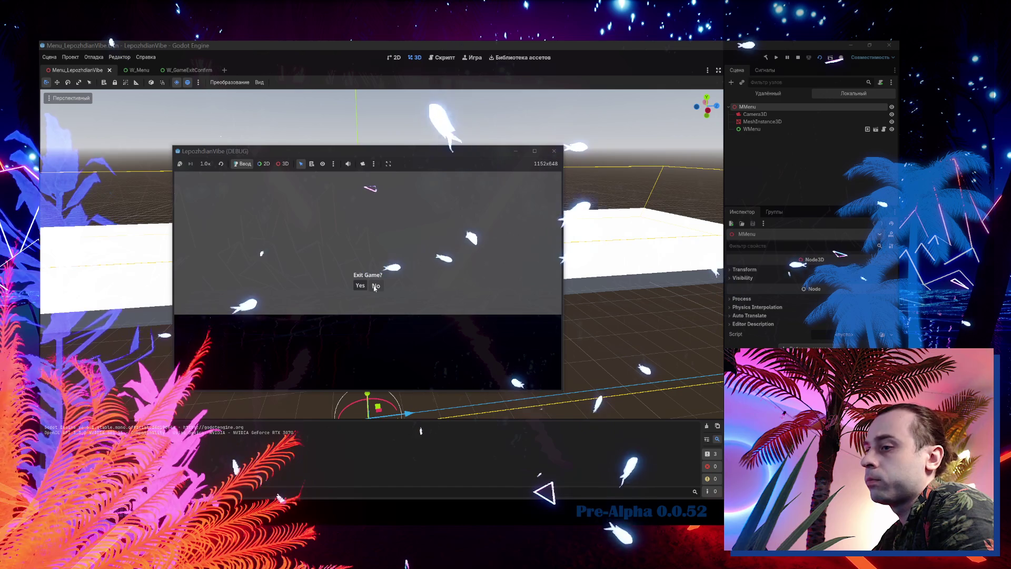
left_click(374, 286)
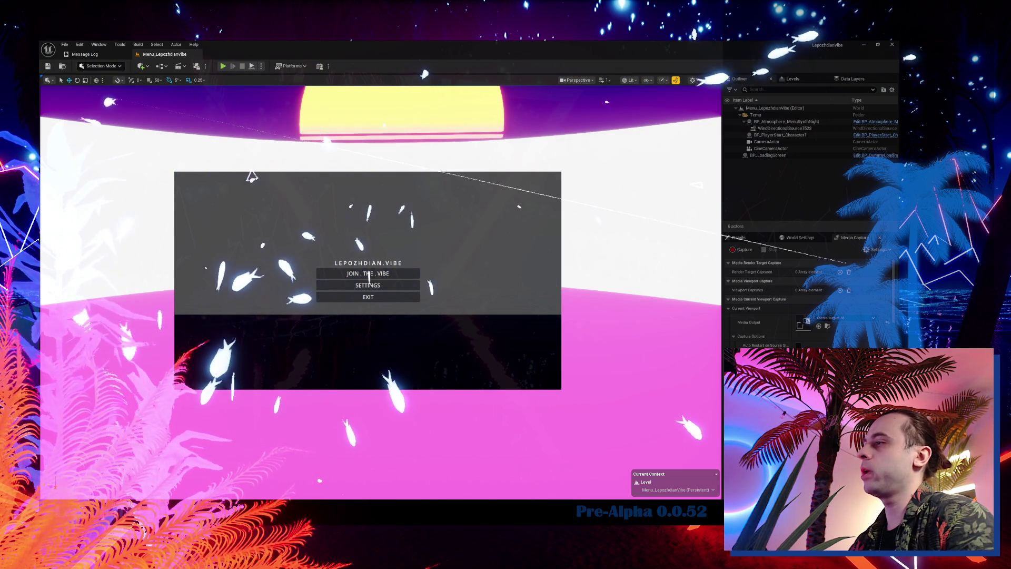
Quit the game via EXIT and Yes, close the Godot editor, and start Play in Unreal.
left_click(380, 272)
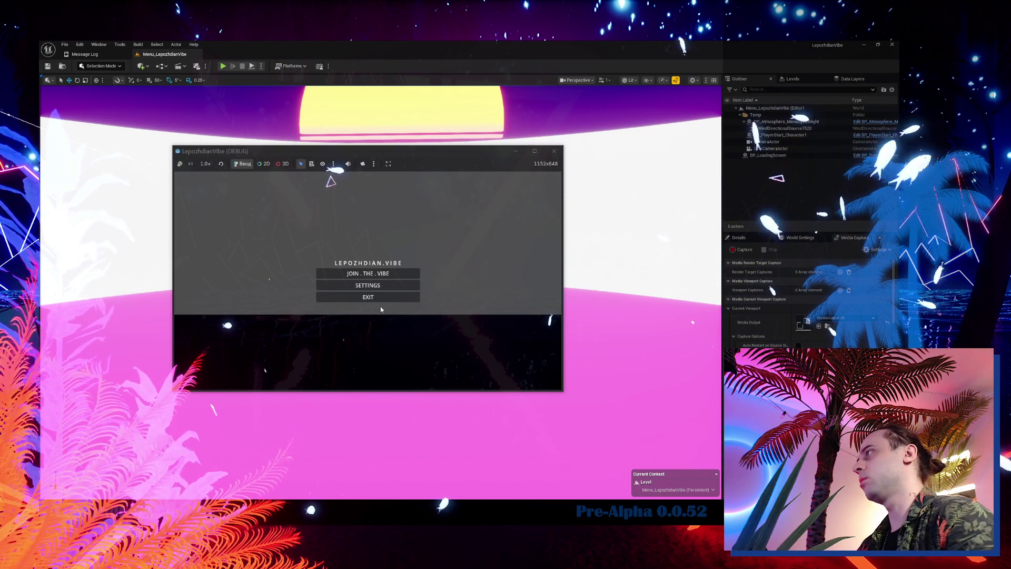
left_click(346, 297)
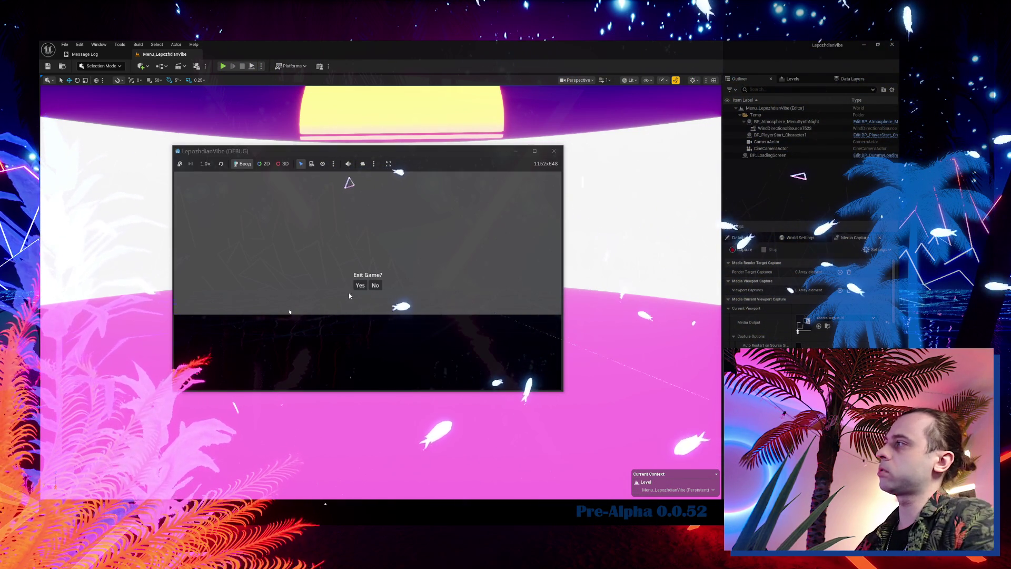
left_click(361, 286)
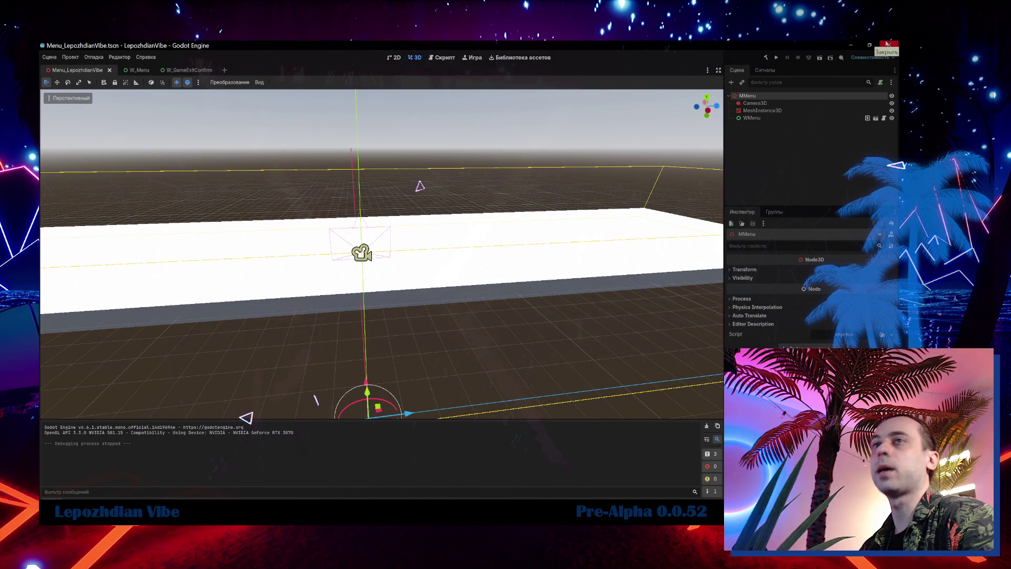
left_click(887, 44)
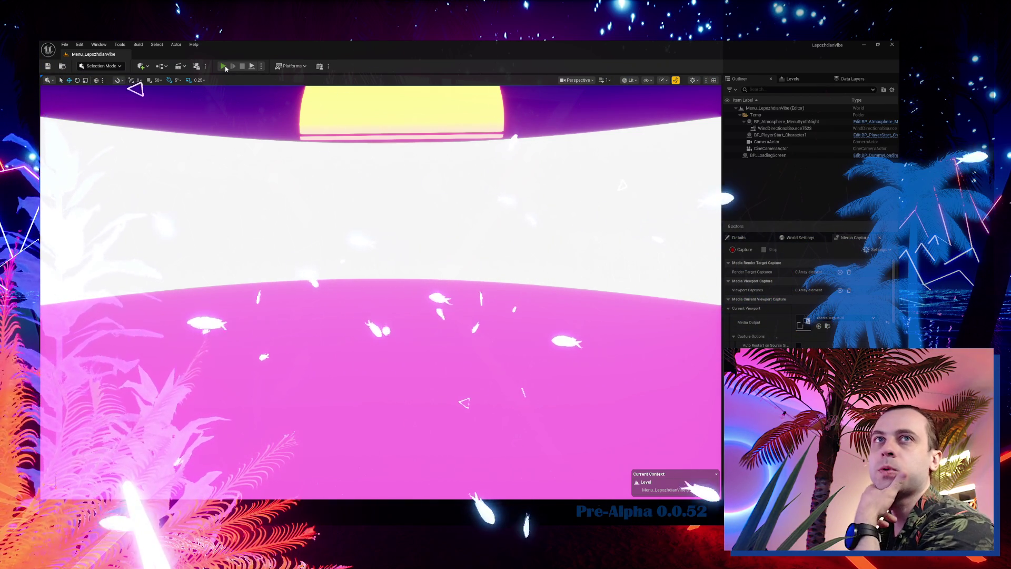
left_click(224, 67)
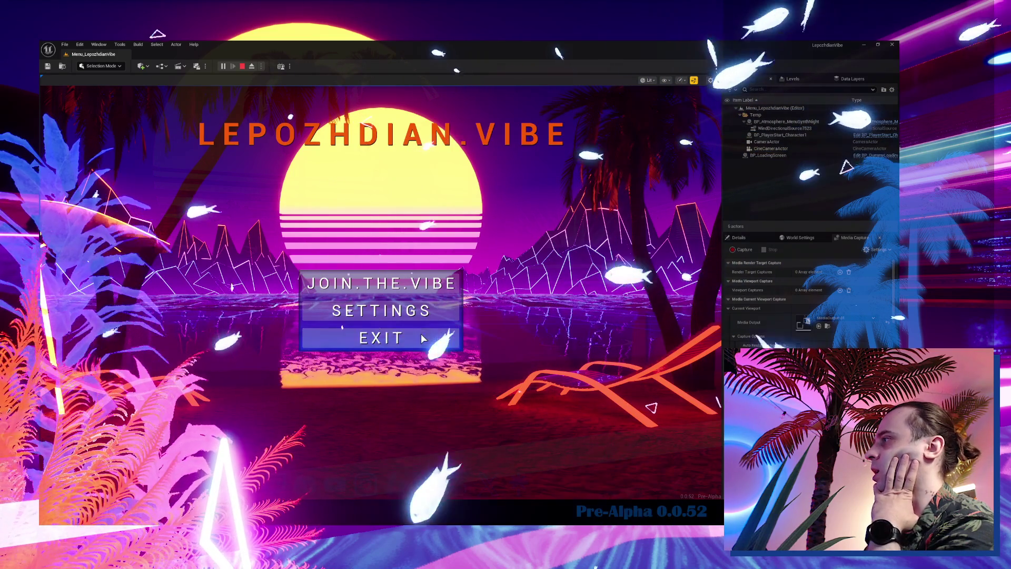
Decline the Exit Game prompt several times, then stop play and return to the Menu_LepozhdianVibe level.
left_click(421, 336)
left_click(421, 292)
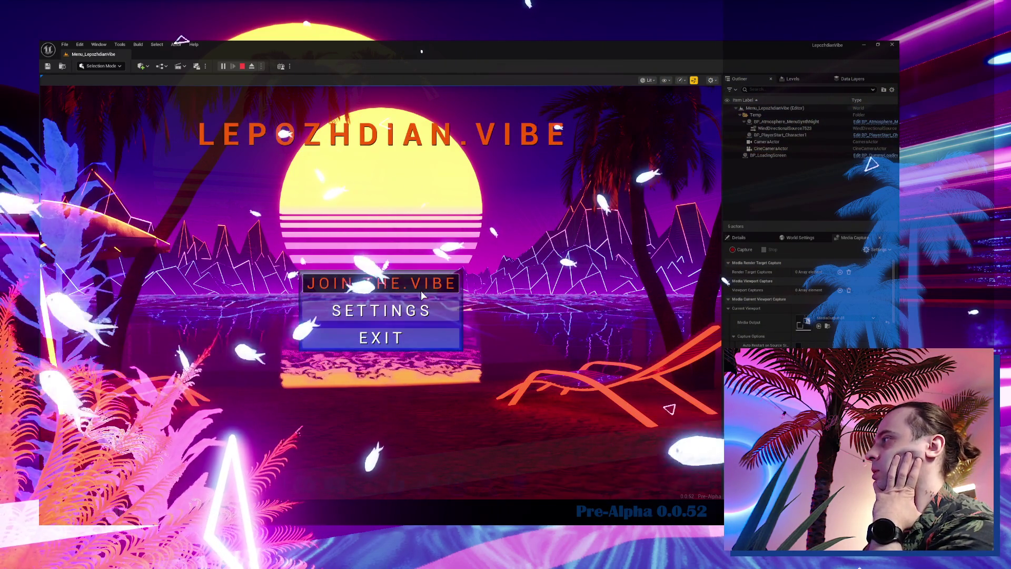
left_click(408, 333)
left_click(430, 293)
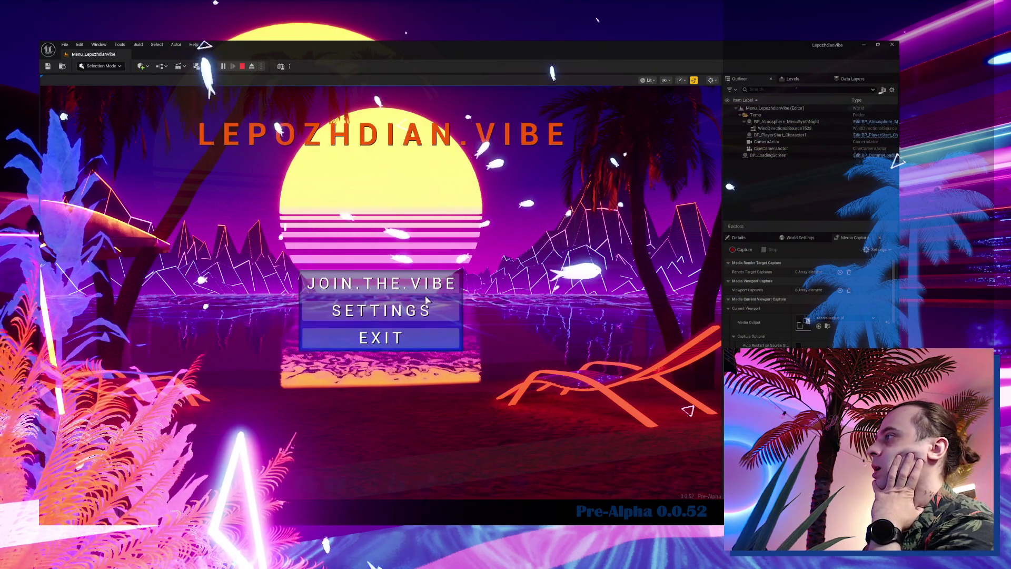
left_click(400, 340)
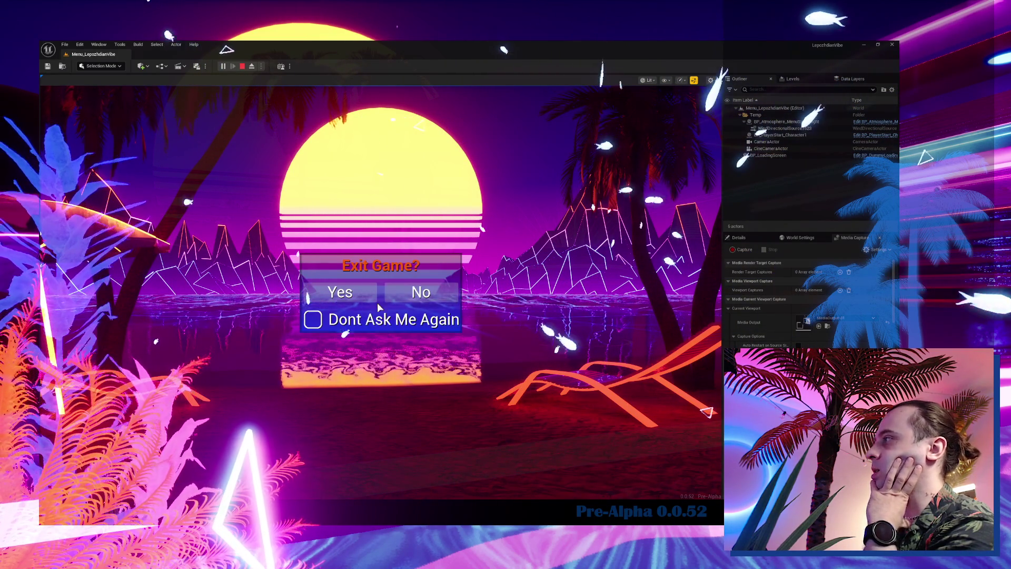
left_click(429, 292)
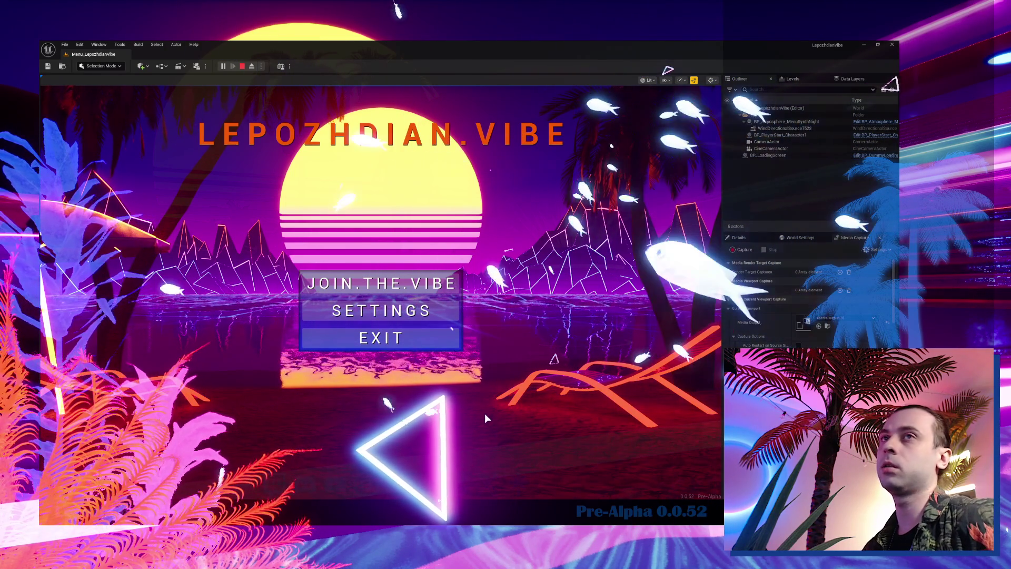
left_click(397, 342)
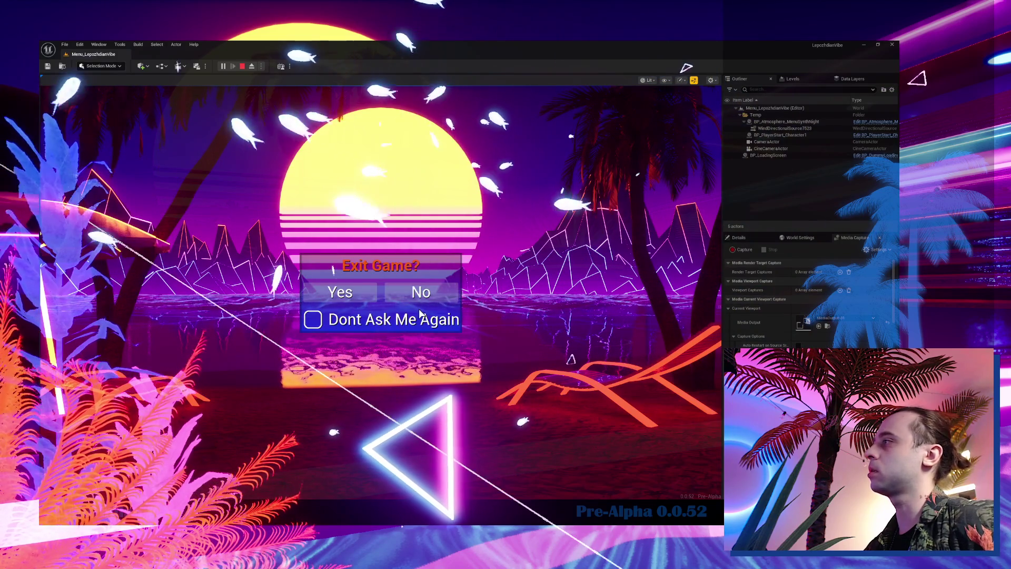
left_click(422, 294)
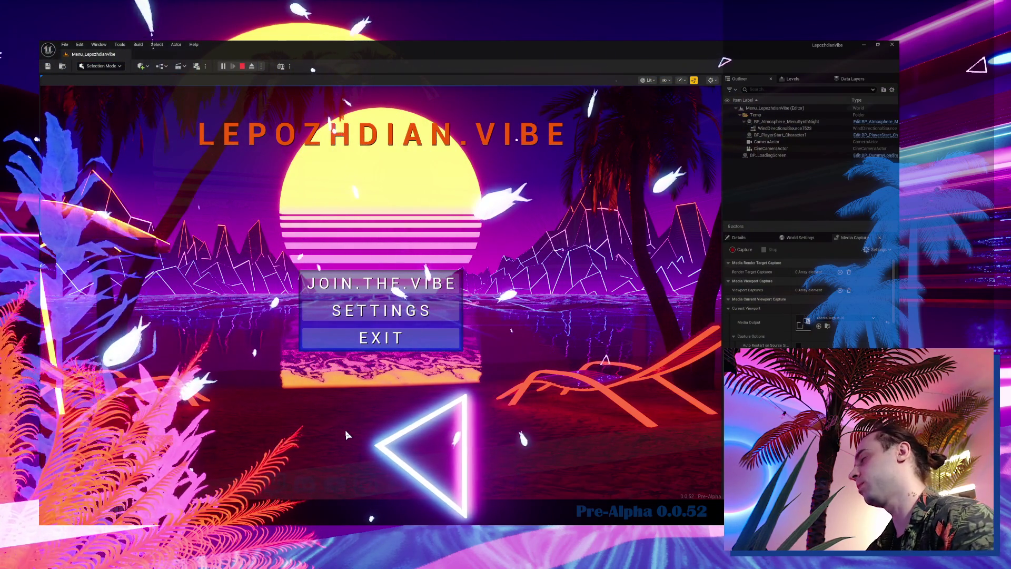
key("Escape")
left_click(93, 54)
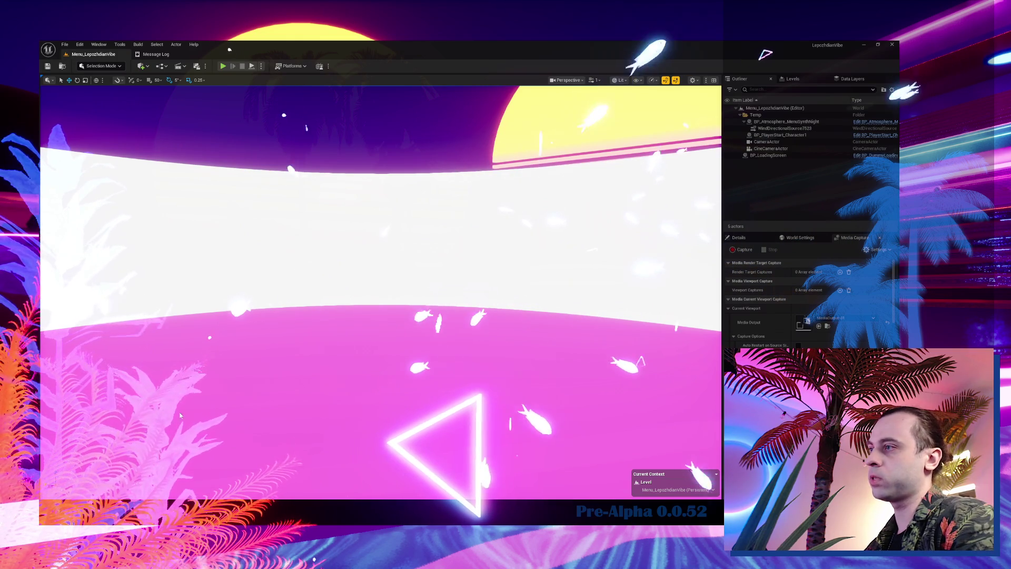
Load the VibeCity level from Content > Maps > SandBox > VibeCity.
key("ctrl+space")
right_click(222, 418)
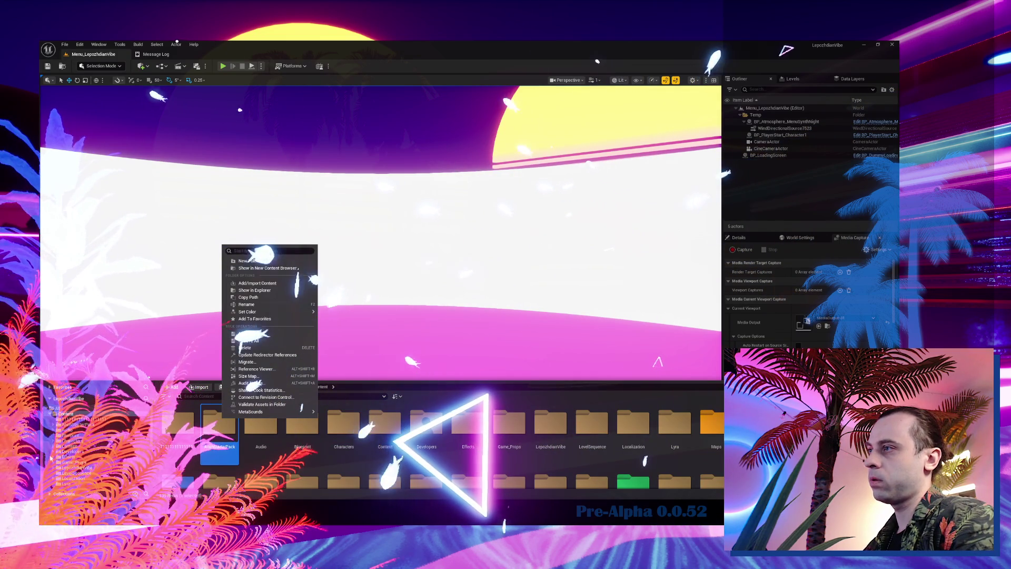
left_click(77, 468)
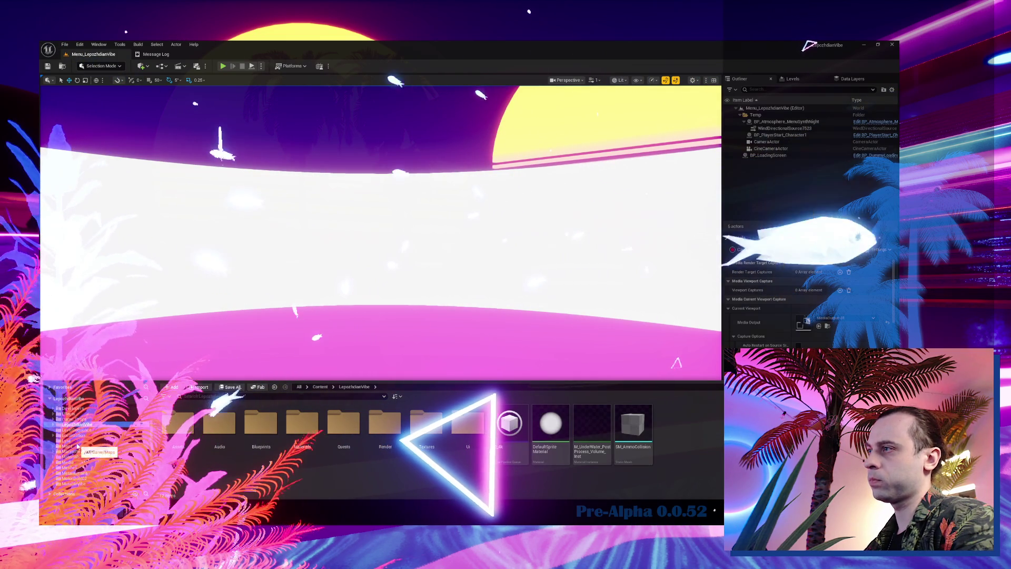
left_click(67, 445)
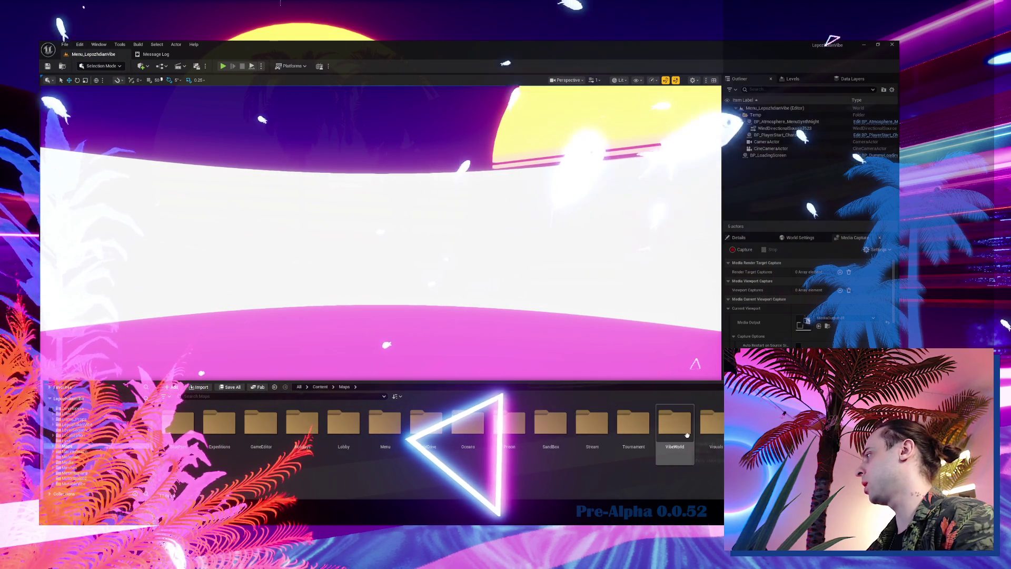
double_click(550, 424)
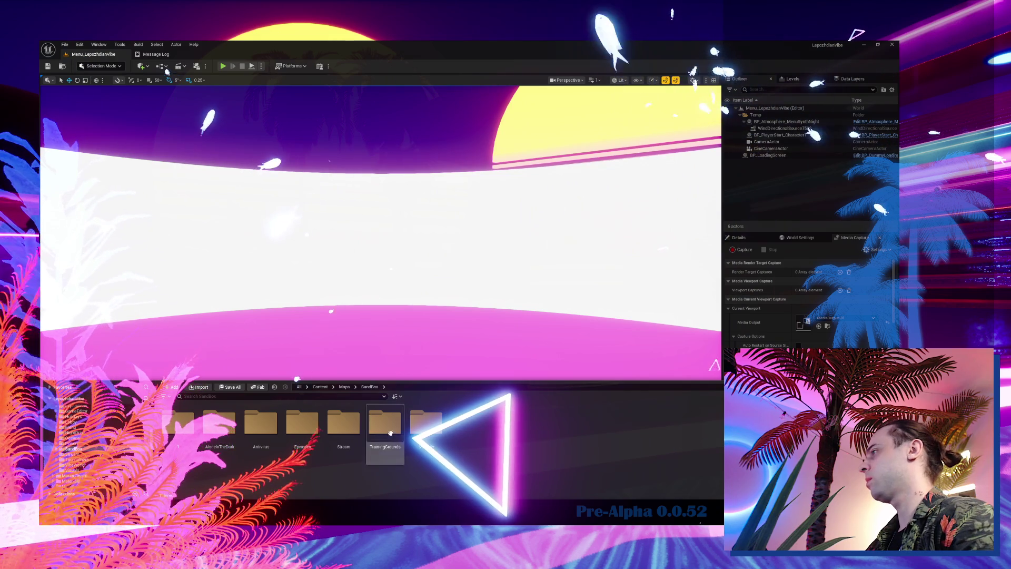
double_click(435, 420)
double_click(307, 427)
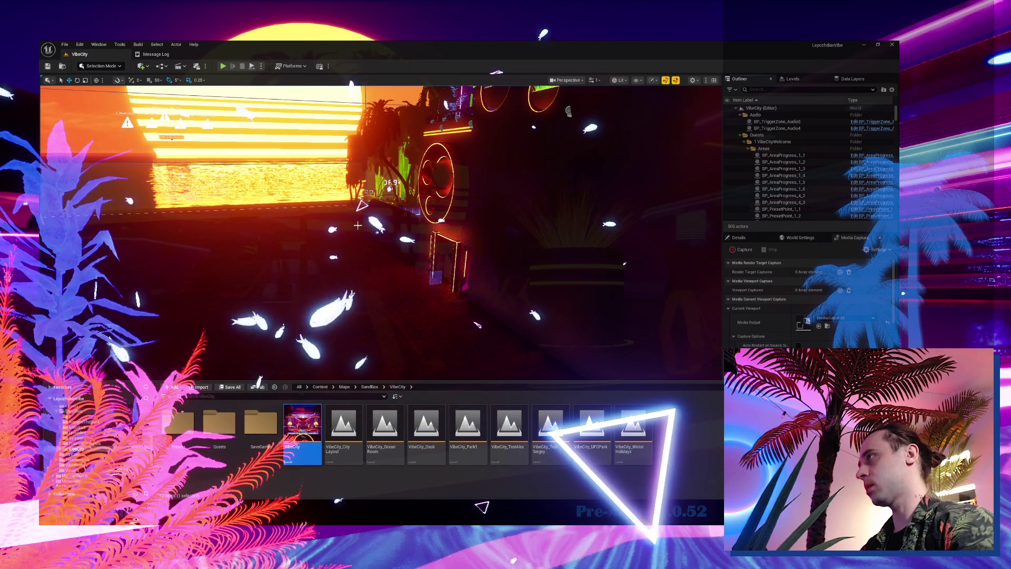
Orbit the view over the road toward the sunset, then start playtesting VibeCity.
mouse_move(373, 225)
left_mouse_down()
mouse_move(373, 295)
mouse_move(373, 211)
mouse_move(463, 211)
left_mouse_up()
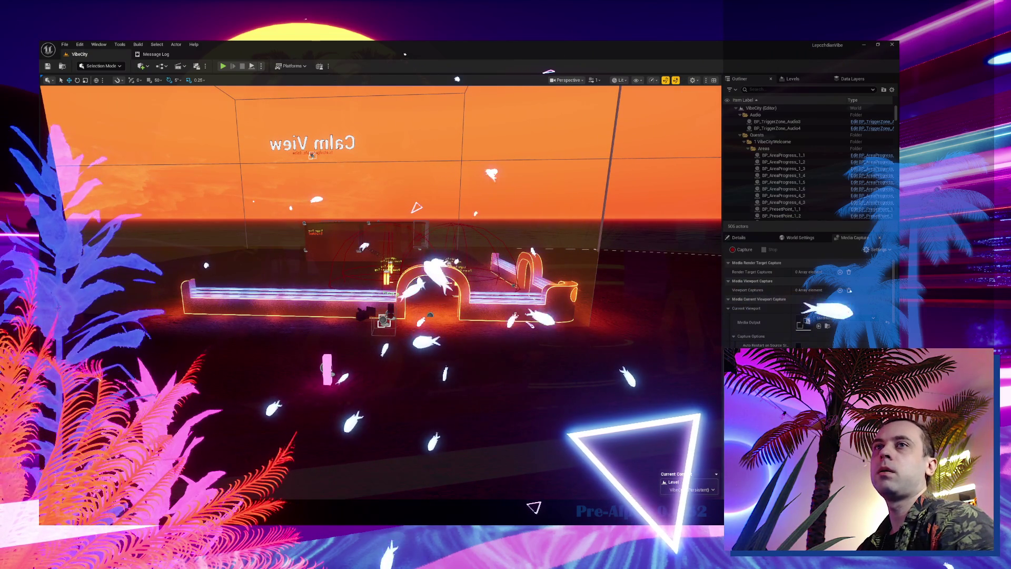
left_click_drag(641, 256, 506, 256)
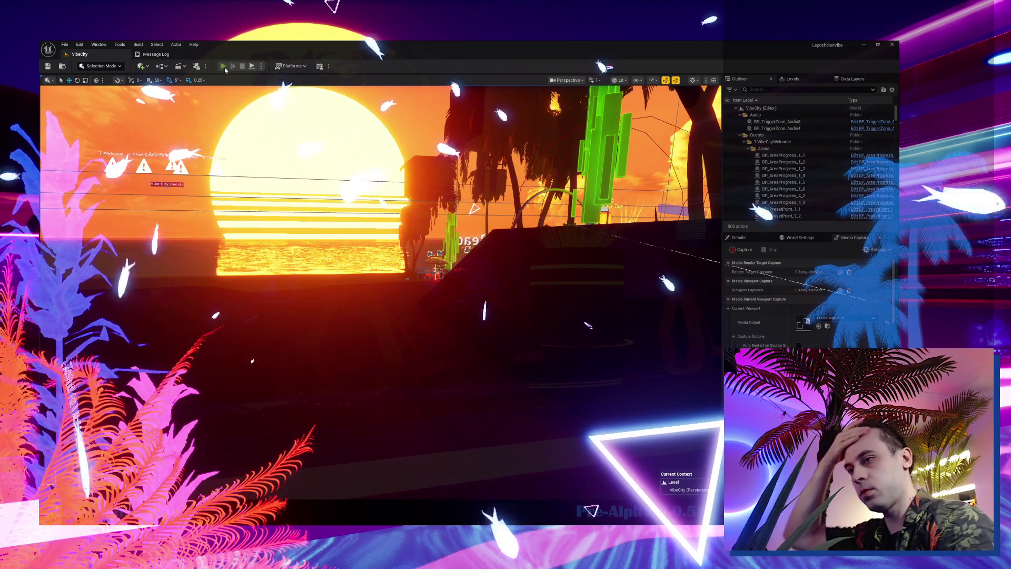
left_click(223, 67)
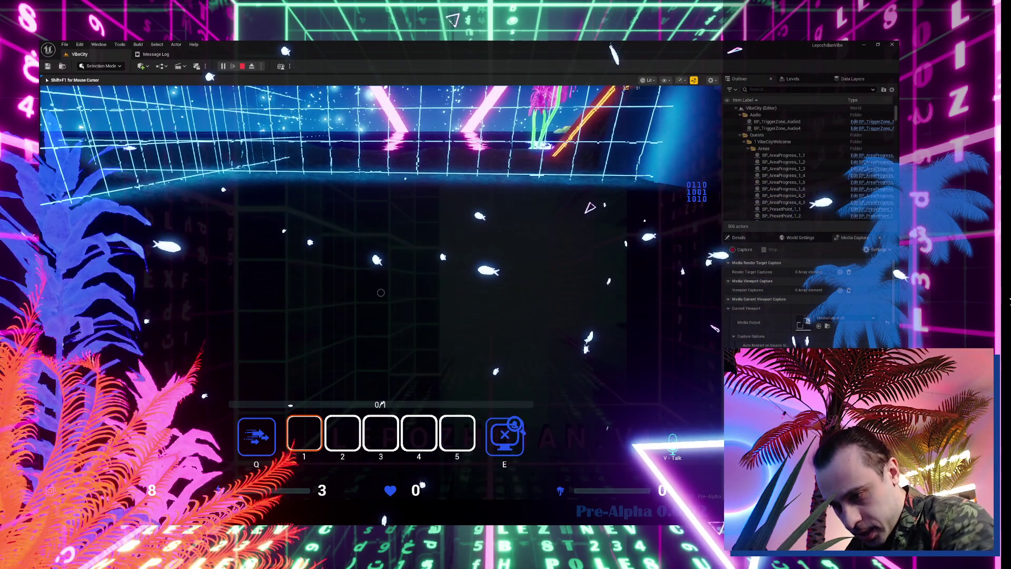
Rebind the Show / Hide Mouse Cursor control to Alt in the in-game settings.
key("Tab")
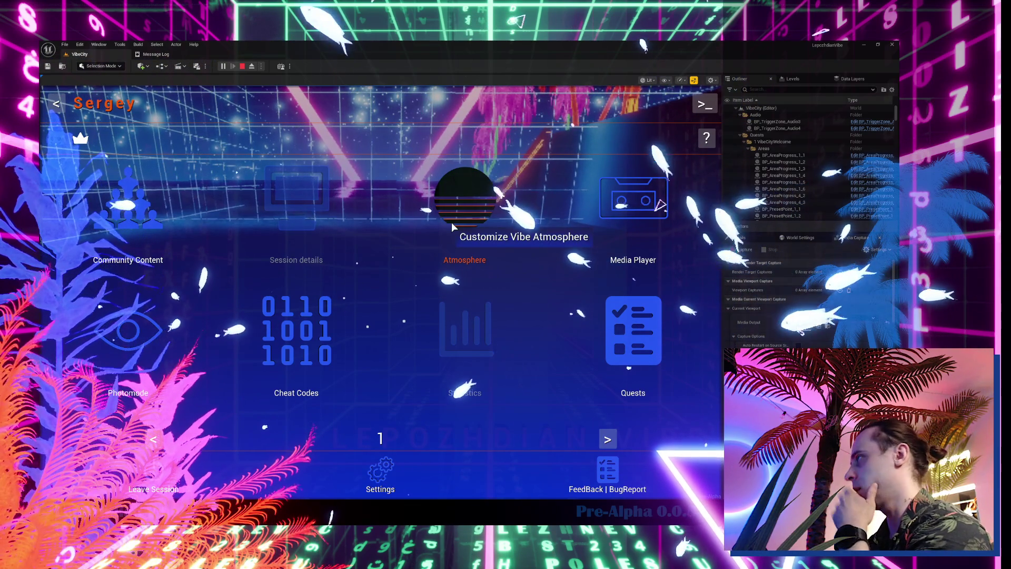
left_click(452, 227)
left_click(393, 99)
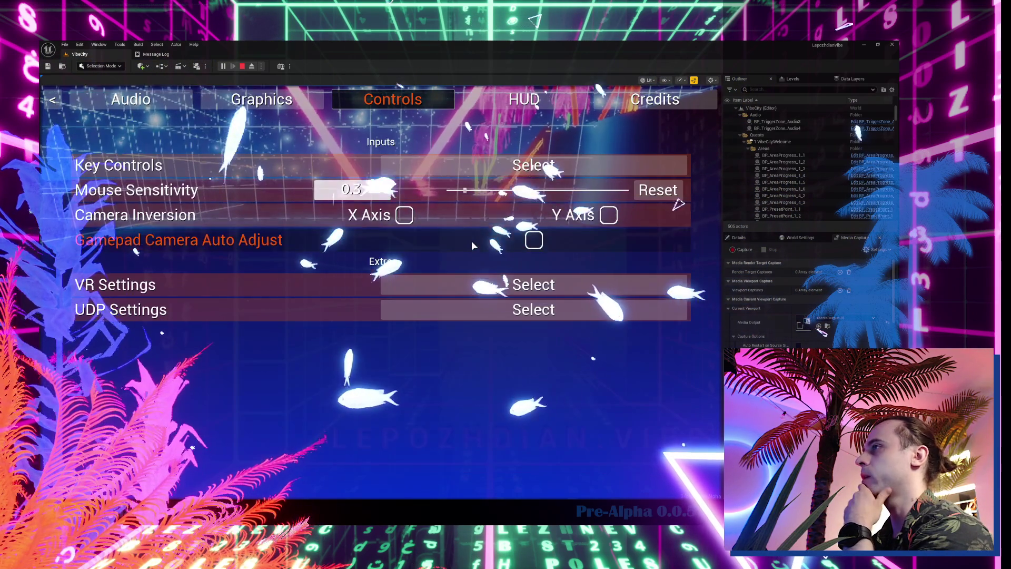
left_click(519, 165)
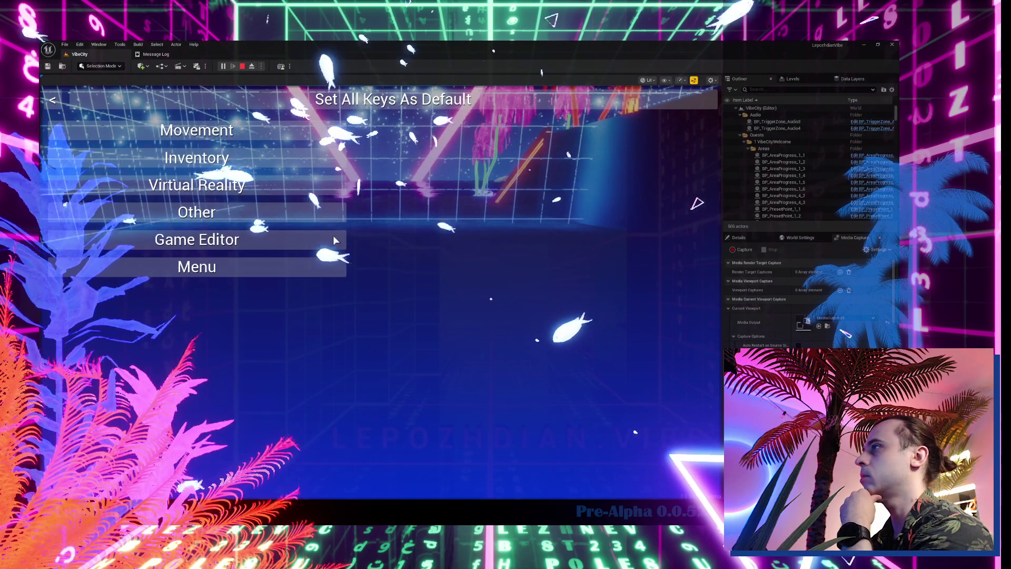
left_click(260, 213)
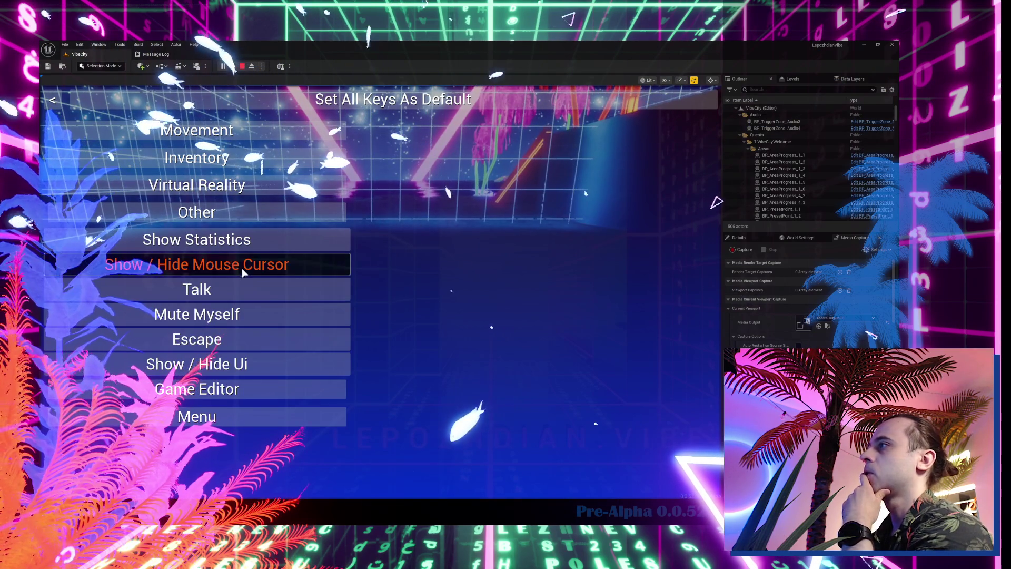
left_click(290, 273)
left_click(522, 182)
key("alt")
key("Escape")
key("Escape")
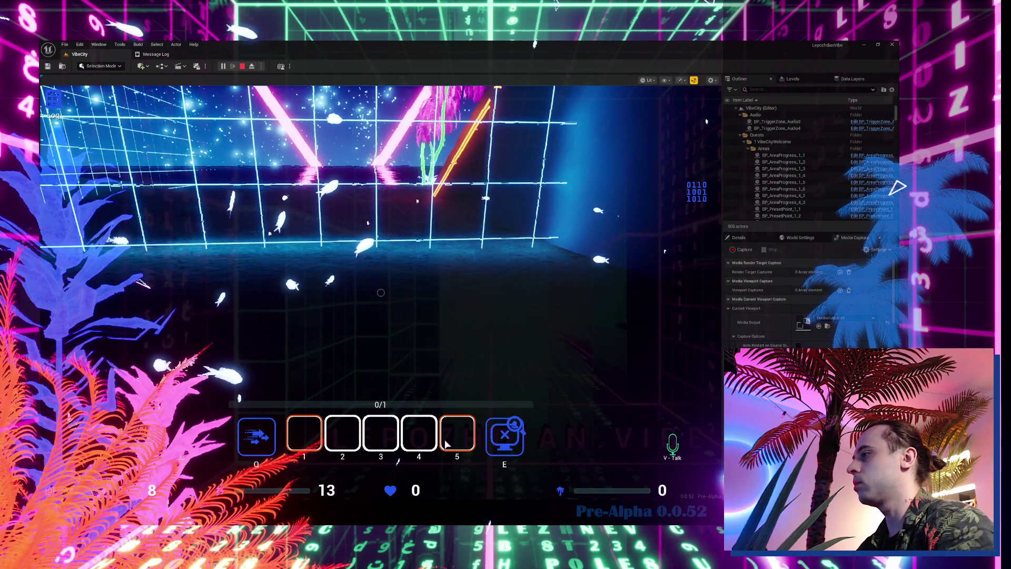
Walk the player into the Beach zone at the umbrella and open the in-game menu.
left_click(398, 339)
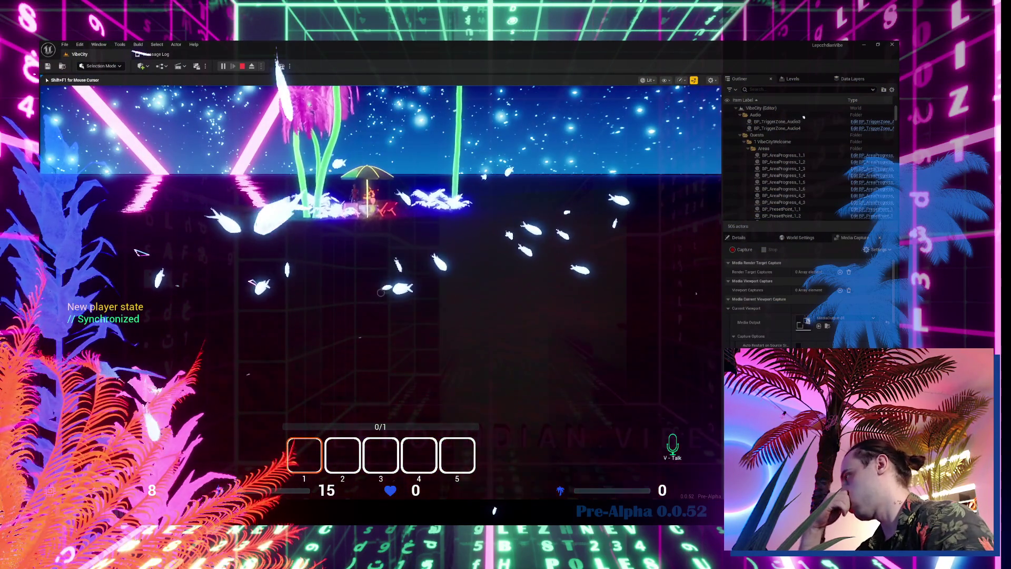
key("w")
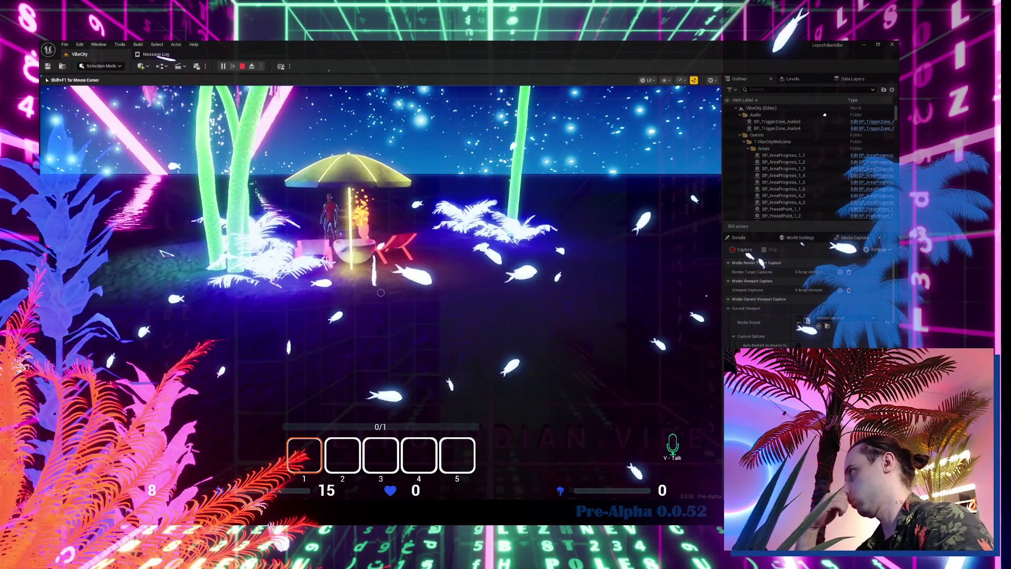
key("w")
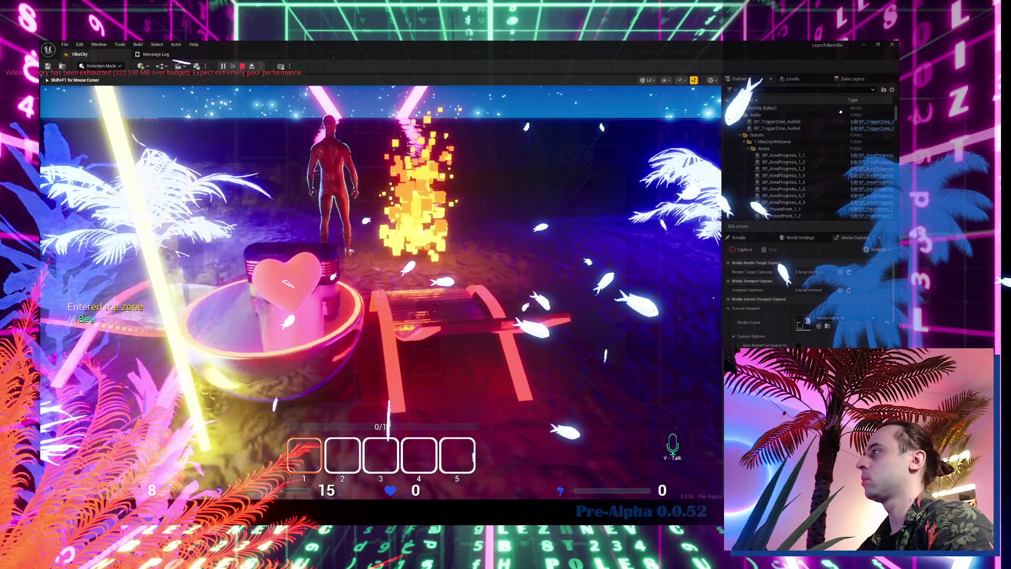
key("Escape")
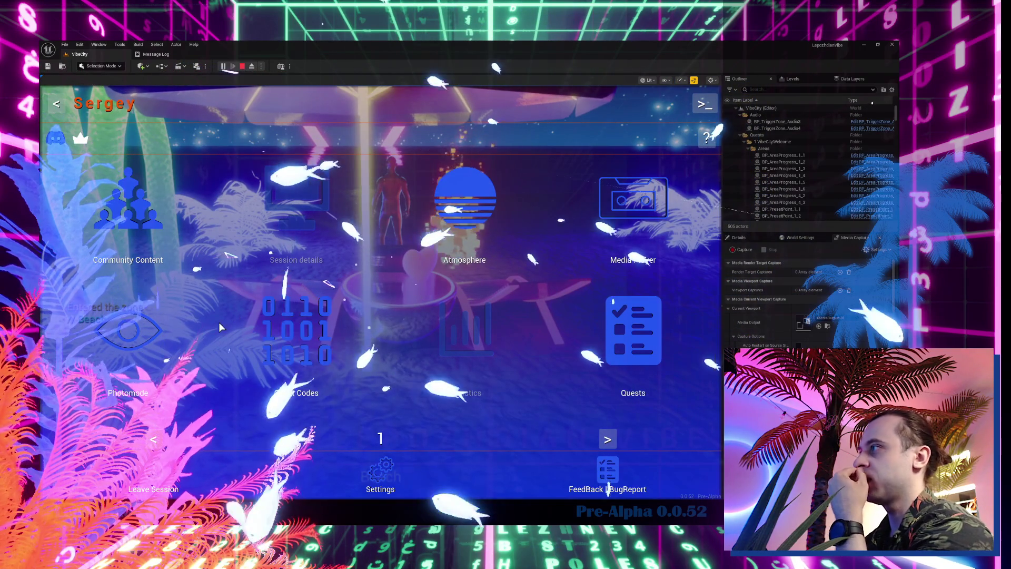
In Cheat Codes, enable infinite Energy and add a VibeConfigurator item to the inventory.
left_click(272, 339)
left_click(277, 267)
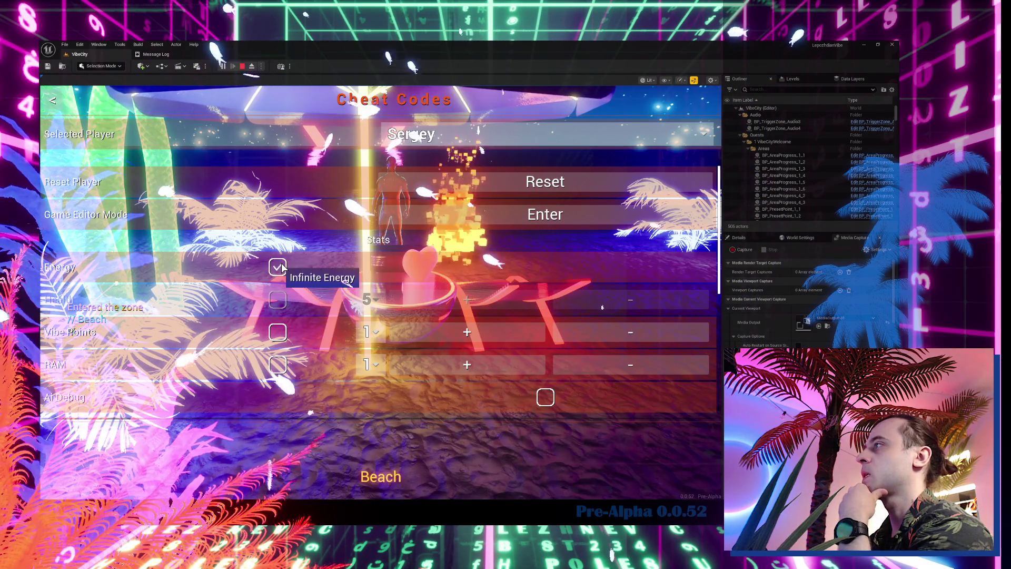
scroll(289, 343, "down", 1)
scroll(294, 345, "down", 1)
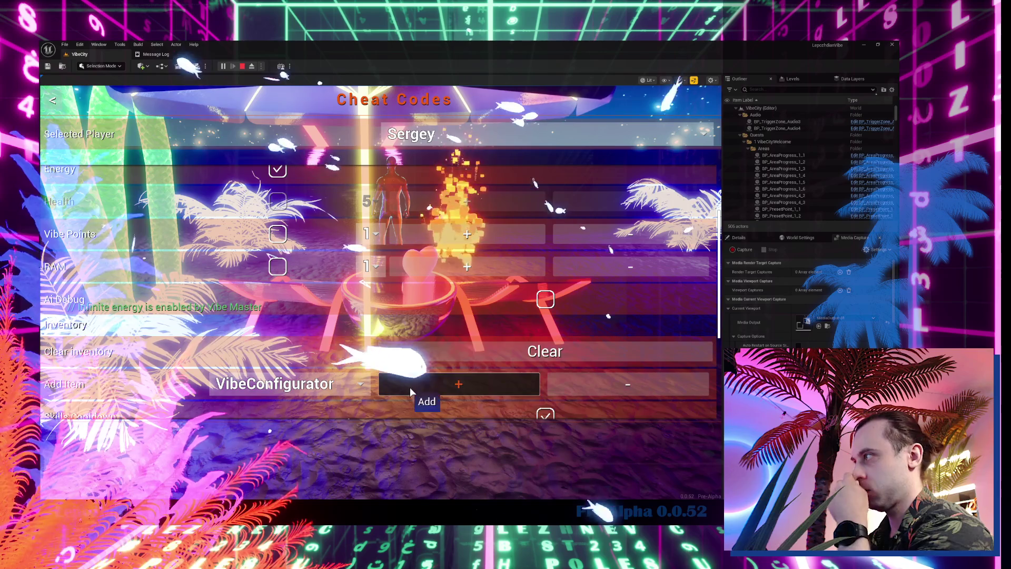
left_click(410, 387)
key("Escape")
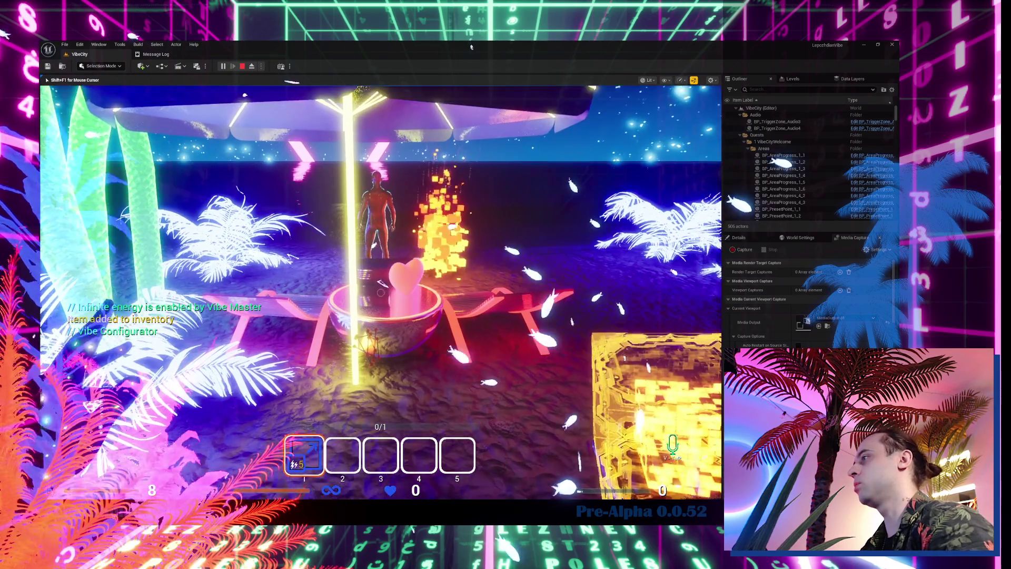
Walk to the loungers, cancel the preset dialog, and stop the playtest.
key("w")
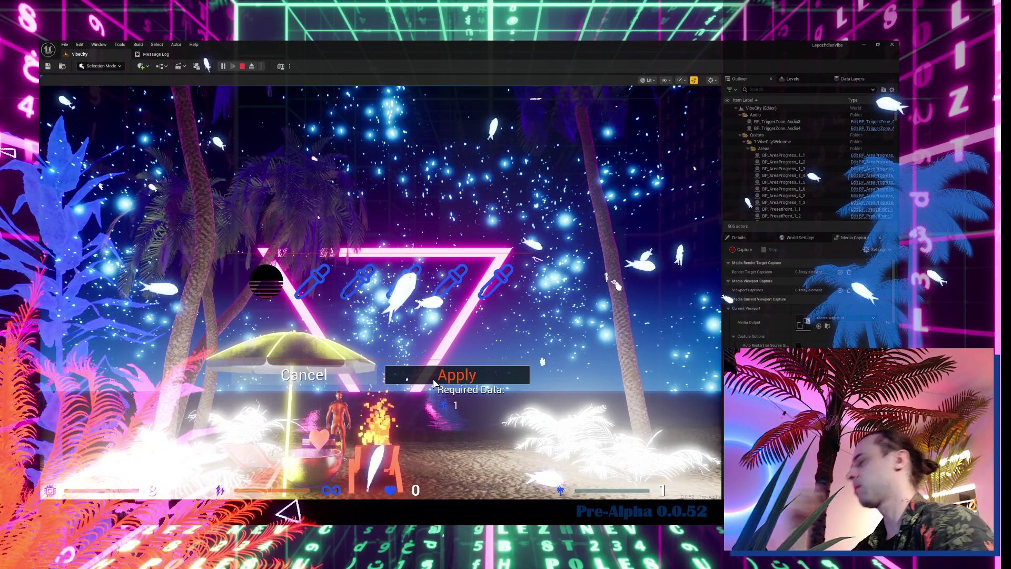
left_click(341, 371)
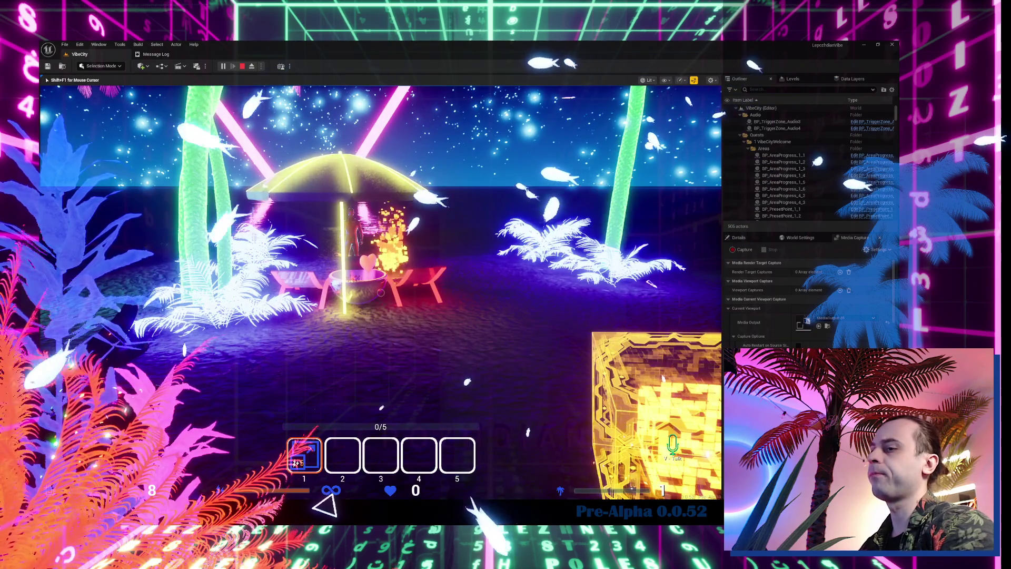
key("Escape")
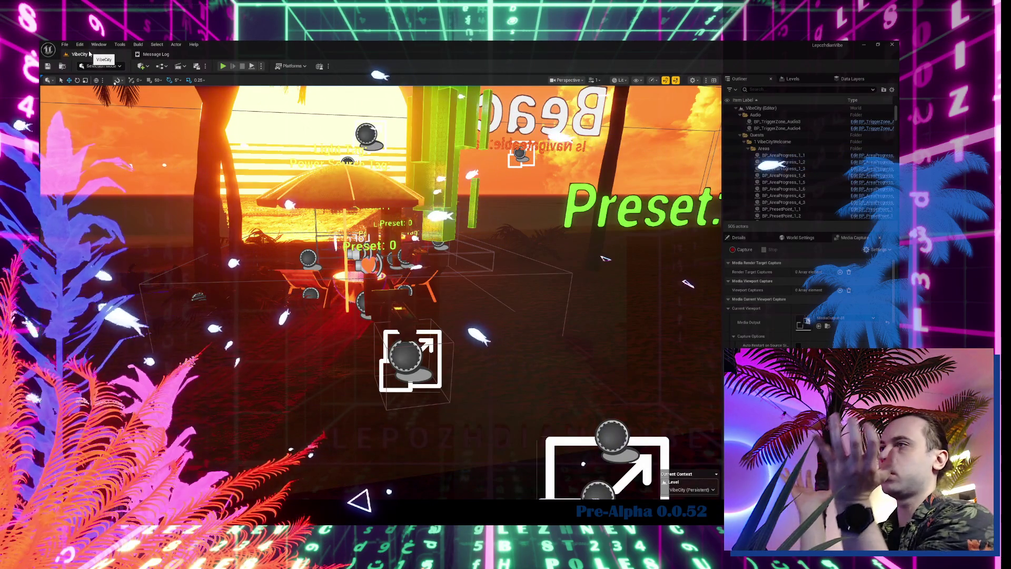
Open W_PresetSelectionMain from the Content folder and show the Apply button's ToolTip_Resources graph.
left_click_drag(249, 259, 271, 267)
key("ctrl+space")
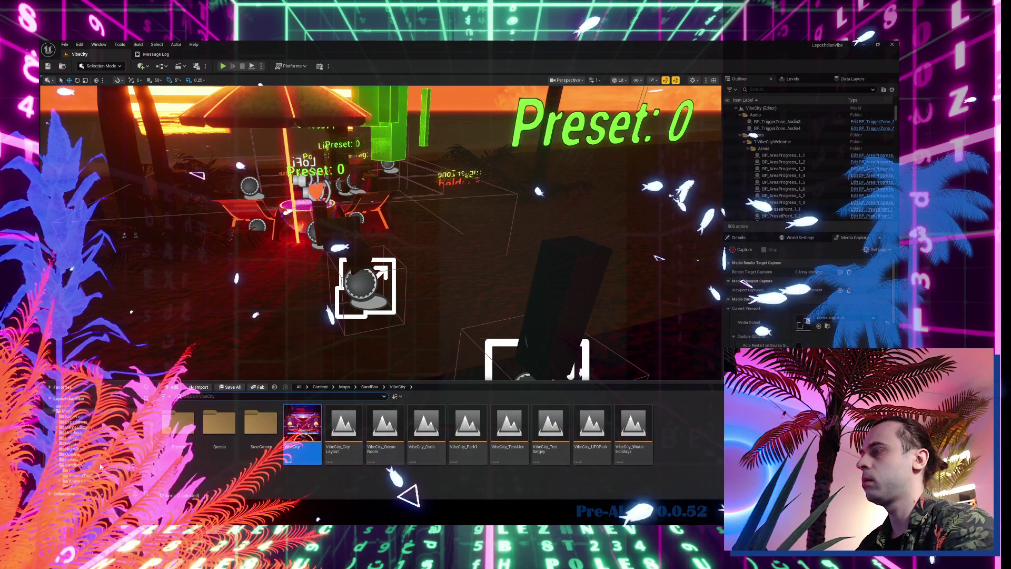
scroll(101, 466, "up", 3)
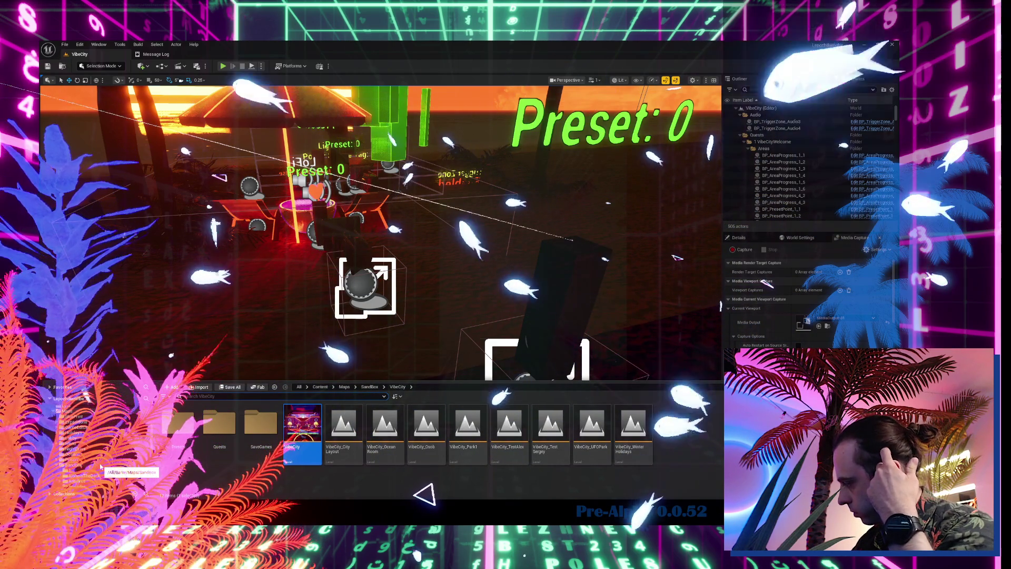
scroll(84, 411, "up", 5)
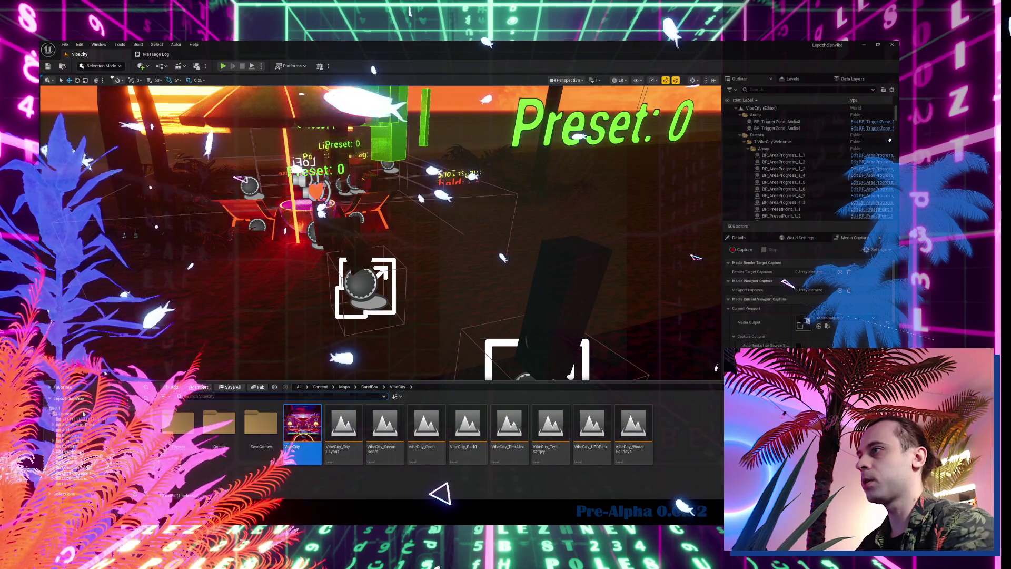
left_click(82, 415)
type("preset")
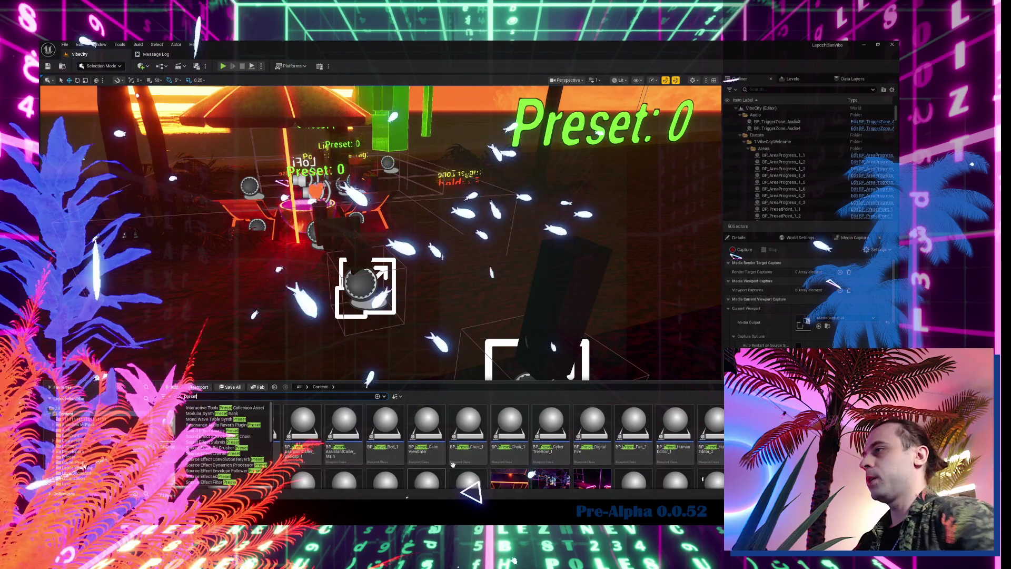
scroll(437, 456, "down", 5)
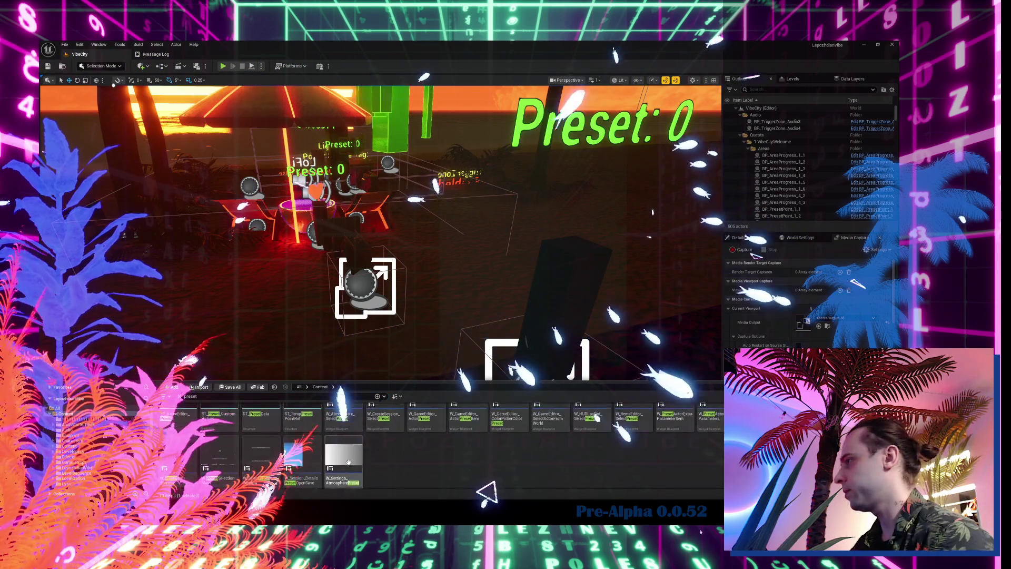
left_click(217, 446)
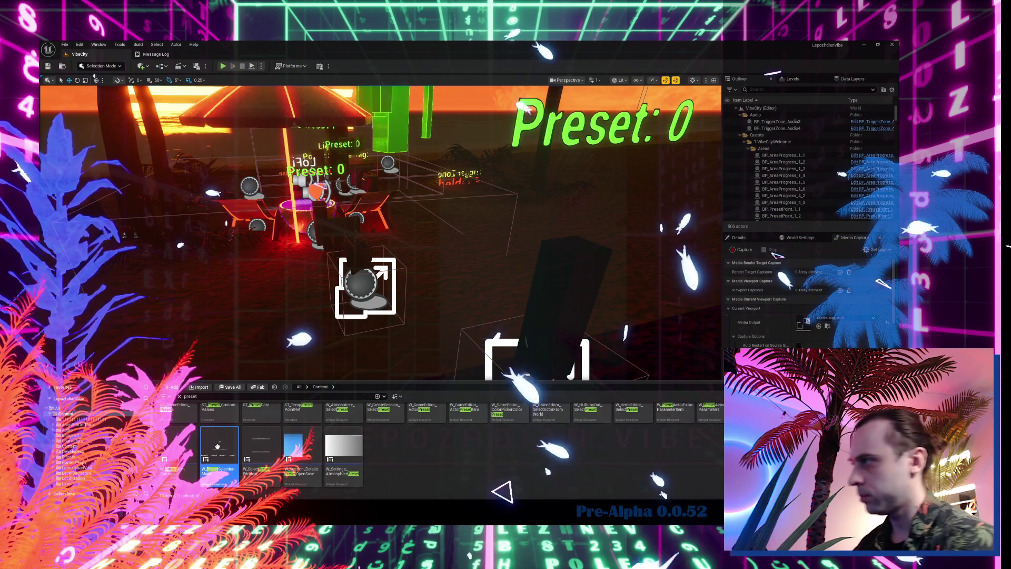
double_click(217, 446)
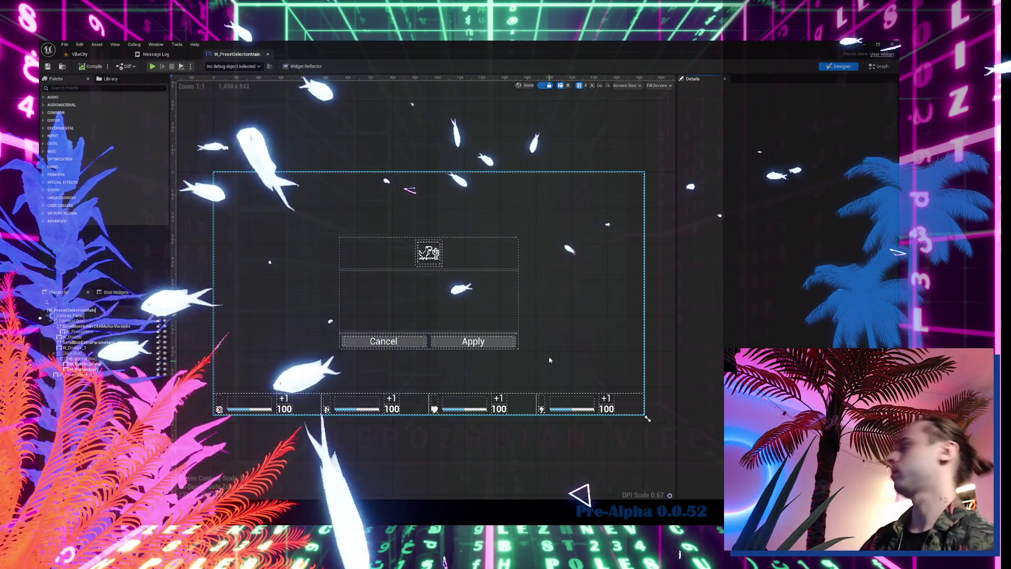
left_click(498, 343)
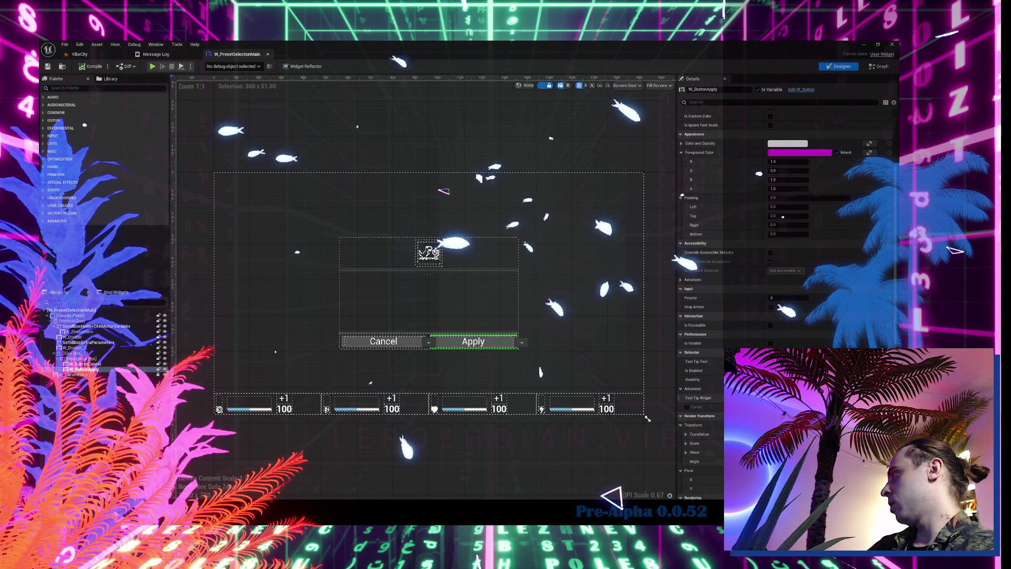
key("ctrl+shift+g")
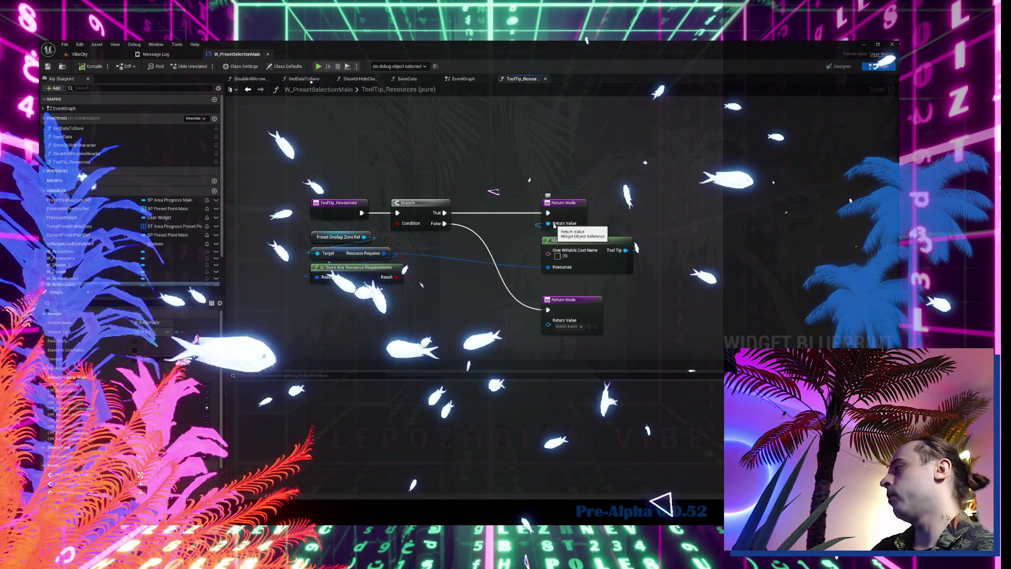
After checking BP_Library_HUDSettings, move Make Resource Cost Tool Tip beside the Branch and feed it into Append Tool Tip.
mouse_move(547, 223)
left_mouse_down()
mouse_move(486, 264)
mouse_move(466, 326)
left_mouse_up()
key("Escape")
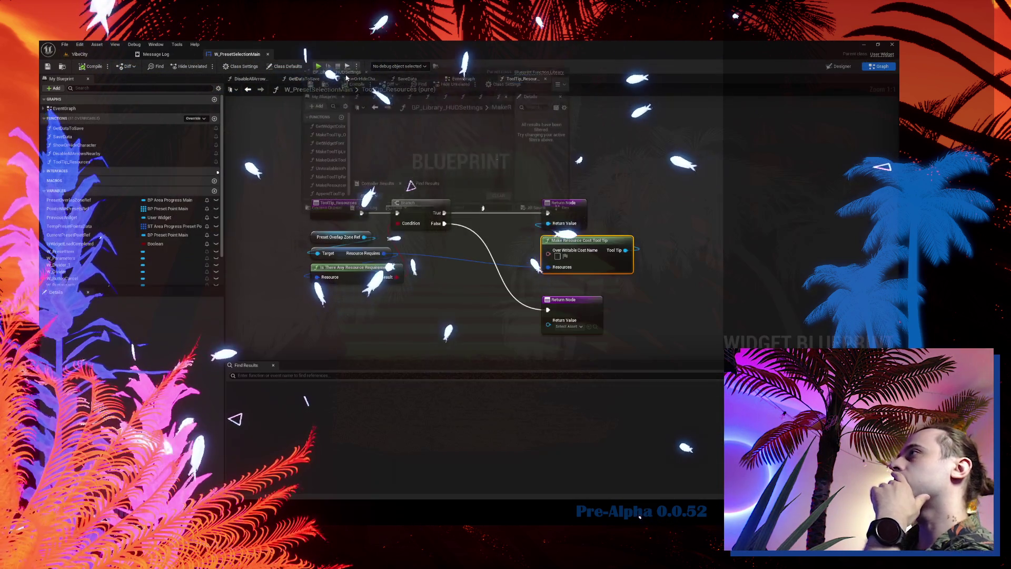
left_click(337, 55)
left_click(240, 55)
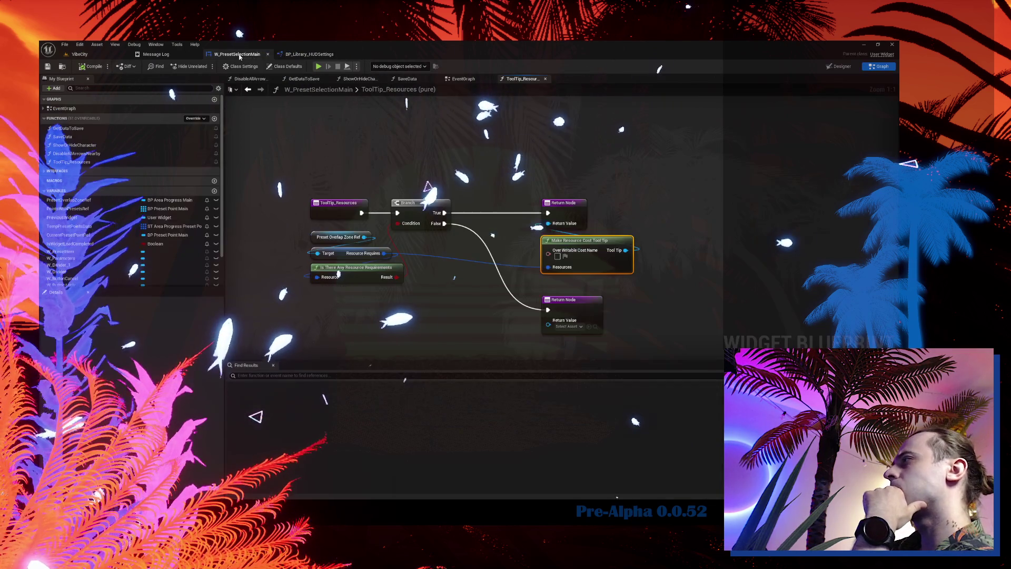
mouse_move(605, 258)
left_mouse_down()
mouse_move(505, 273)
mouse_move(561, 267)
left_mouse_up()
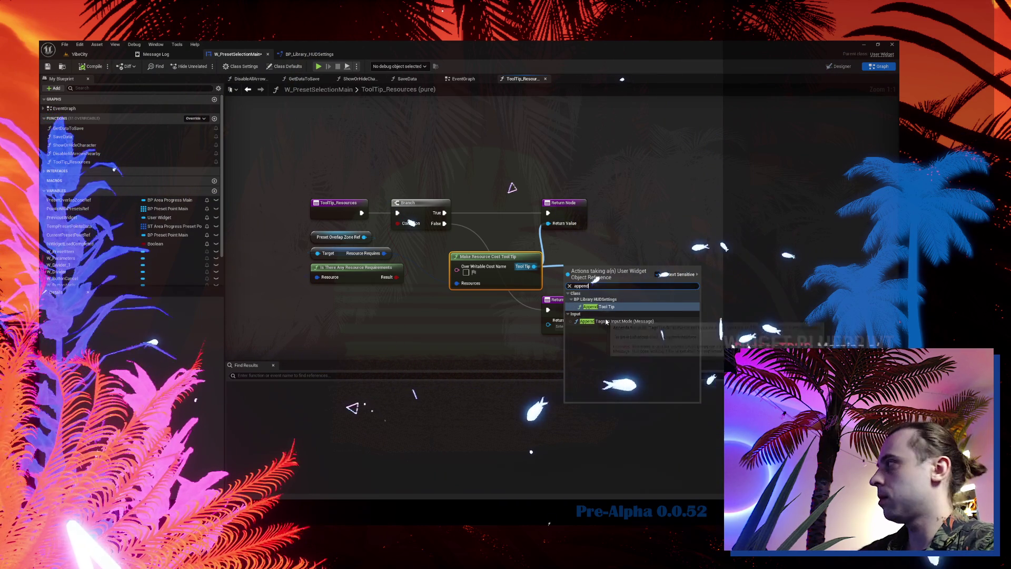
key("Escape")
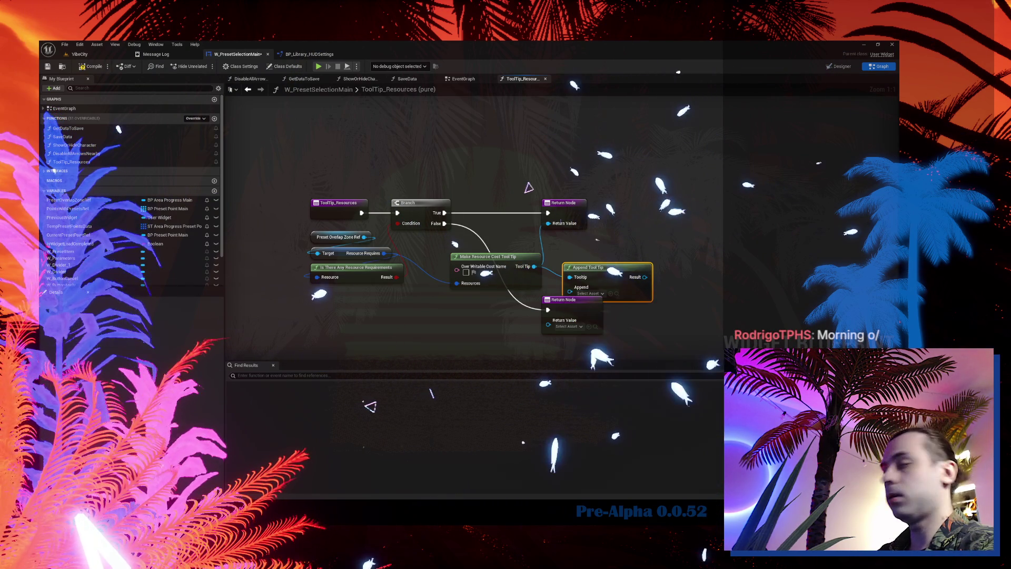